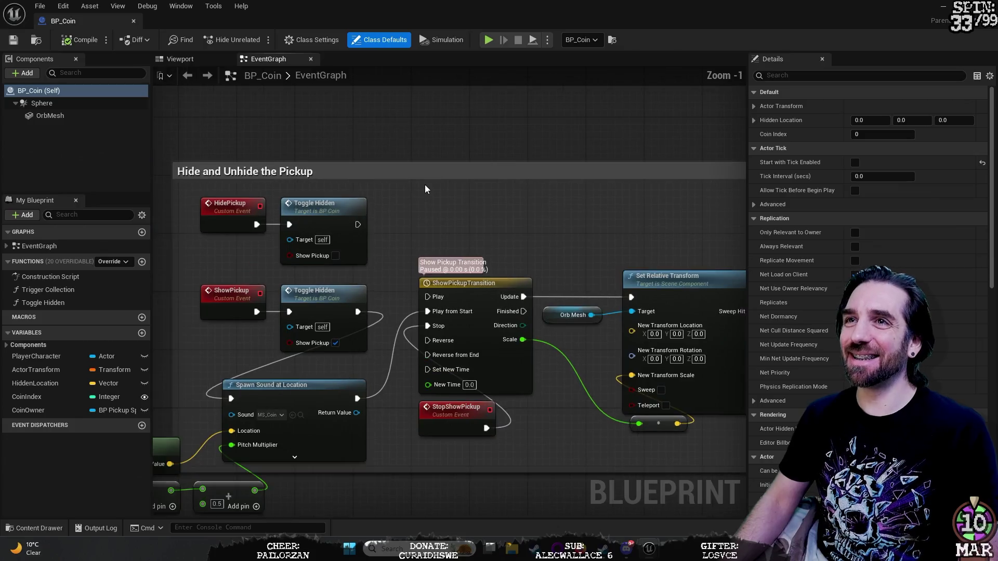
Pan and zoom the event graph to inspect the random rotation and Hide/Unhide Pickup nodes.
left_click_drag(451, 119, 448, 120)
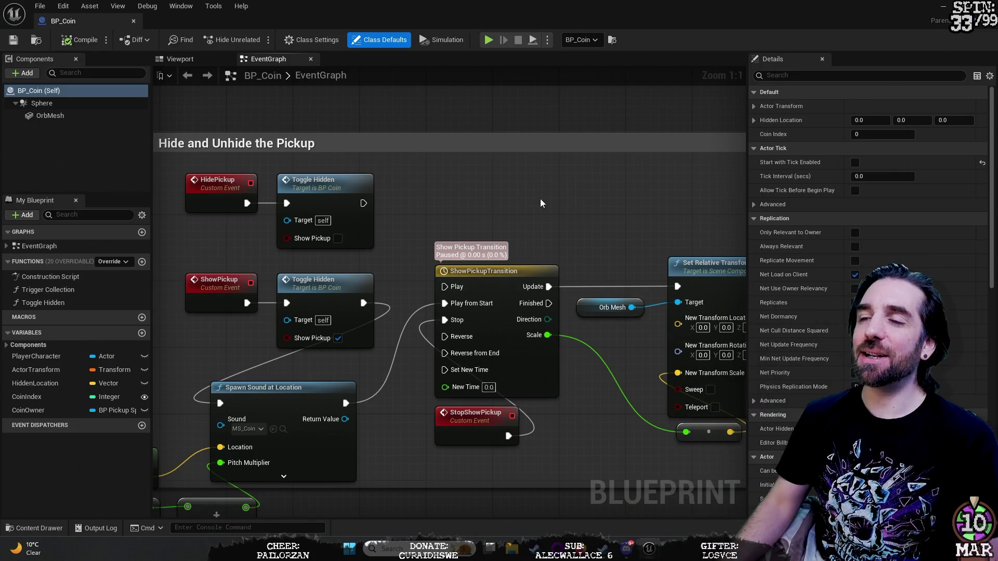
scroll(475, 155, "down", 4)
mouse_move(474, 153)
left_mouse_down()
mouse_move(495, 154)
mouse_move(570, 206)
mouse_move(559, 209)
mouse_move(623, 227)
left_mouse_up()
mouse_move(535, 195)
left_mouse_down()
mouse_move(613, 228)
mouse_move(663, 220)
mouse_move(691, 282)
left_mouse_up()
mouse_move(351, 158)
left_mouse_down()
mouse_move(478, 193)
mouse_move(479, 130)
mouse_move(356, 127)
mouse_move(646, 117)
mouse_move(371, 92)
left_mouse_up()
left_click_drag(598, 206, 422, 125)
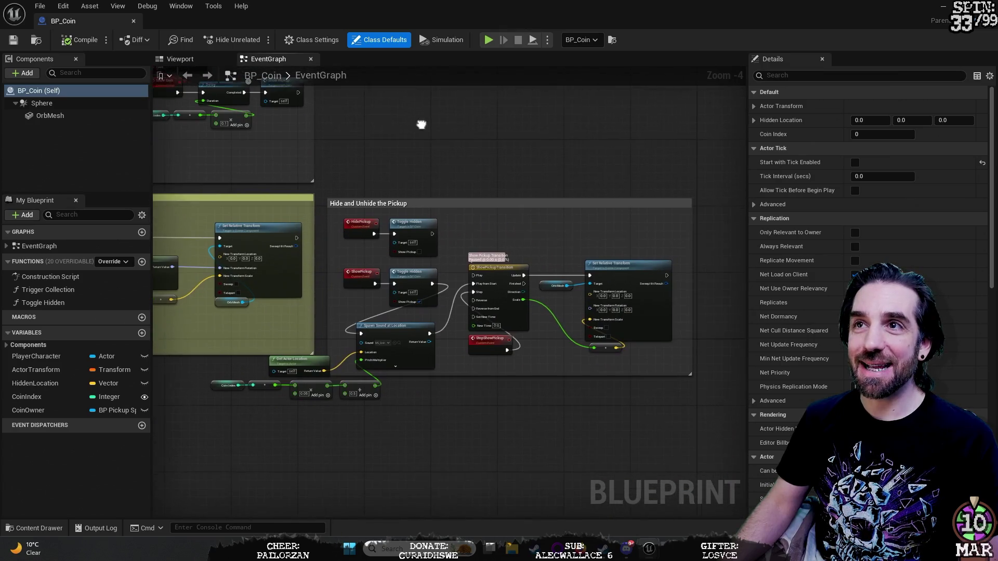
scroll(466, 171, "up", 3)
scroll(438, 218, "down", 1)
mouse_move(428, 125)
left_mouse_down()
mouse_move(396, 77)
mouse_move(360, 97)
mouse_move(357, 74)
mouse_move(362, 84)
left_mouse_up()
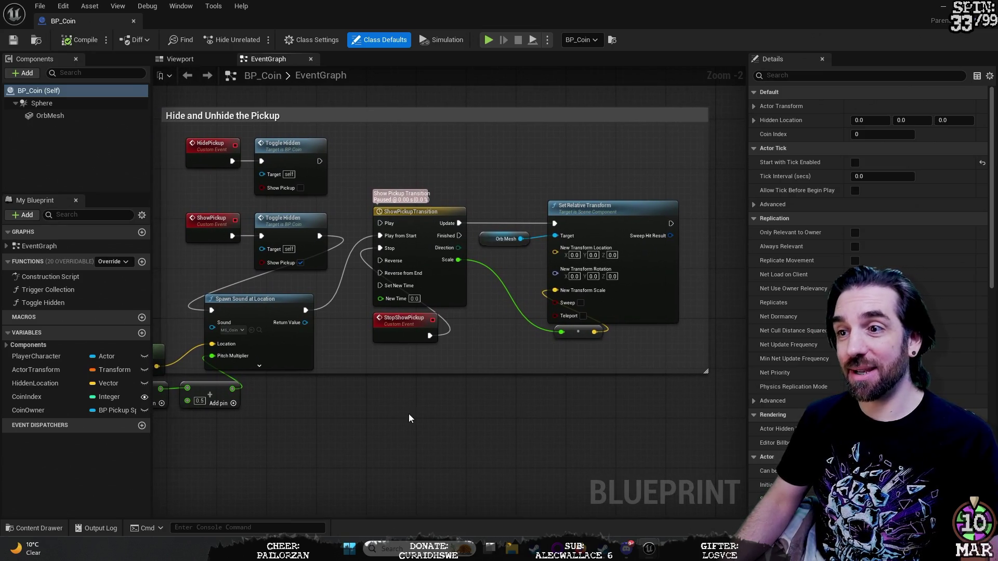
left_click_drag(408, 414, 414, 398)
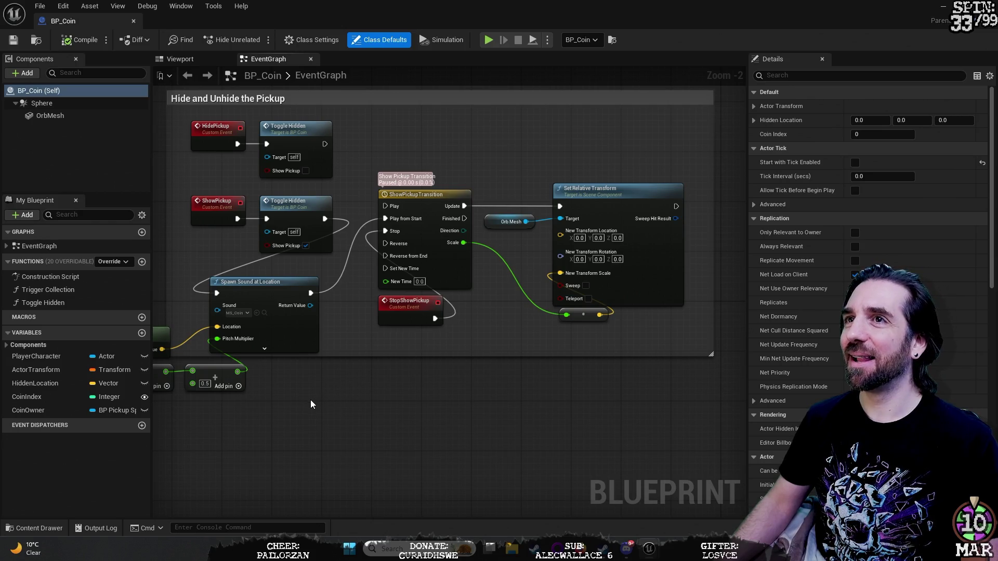
left_click_drag(286, 409, 307, 492)
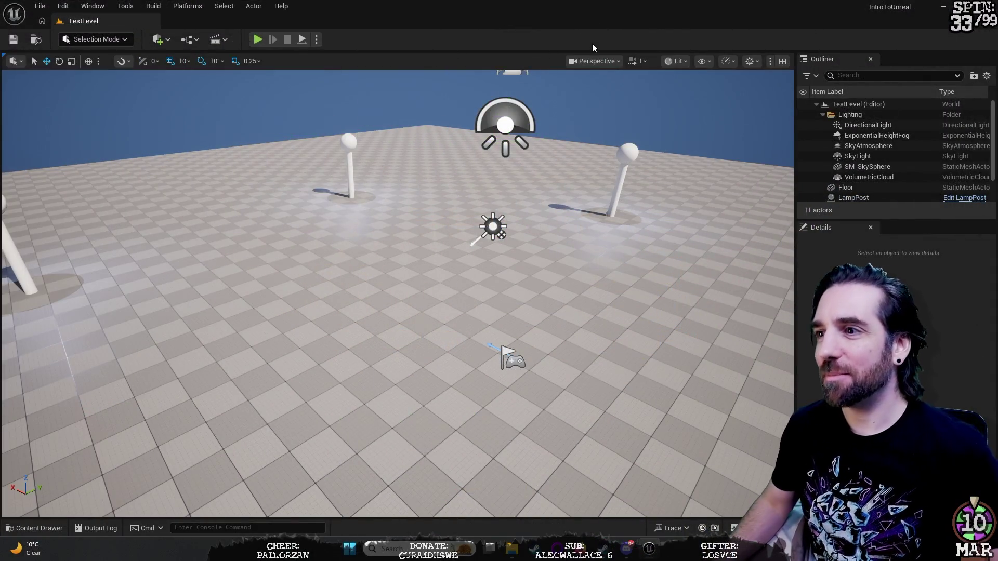
Play TestLevel in the editor, walk around the cube and lamp posts with WASD, then stop.
mouse_move(395, 291)
left_mouse_down()
mouse_move(395, 208)
mouse_move(395, 291)
mouse_move(395, 281)
mouse_move(276, 245)
mouse_move(310, 233)
mouse_move(322, 213)
mouse_move(345, 209)
mouse_move(351, 229)
left_mouse_up()
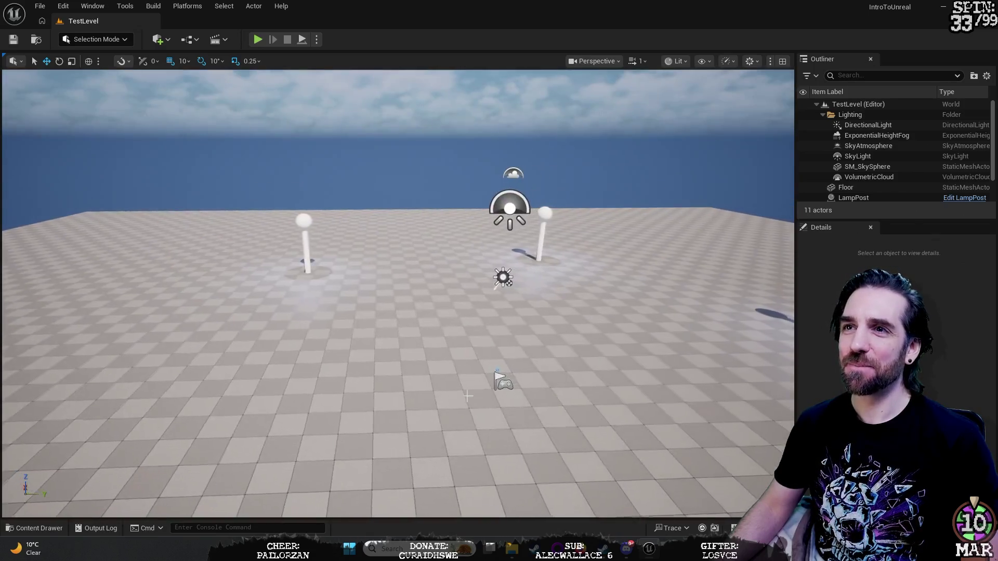
left_click(258, 39)
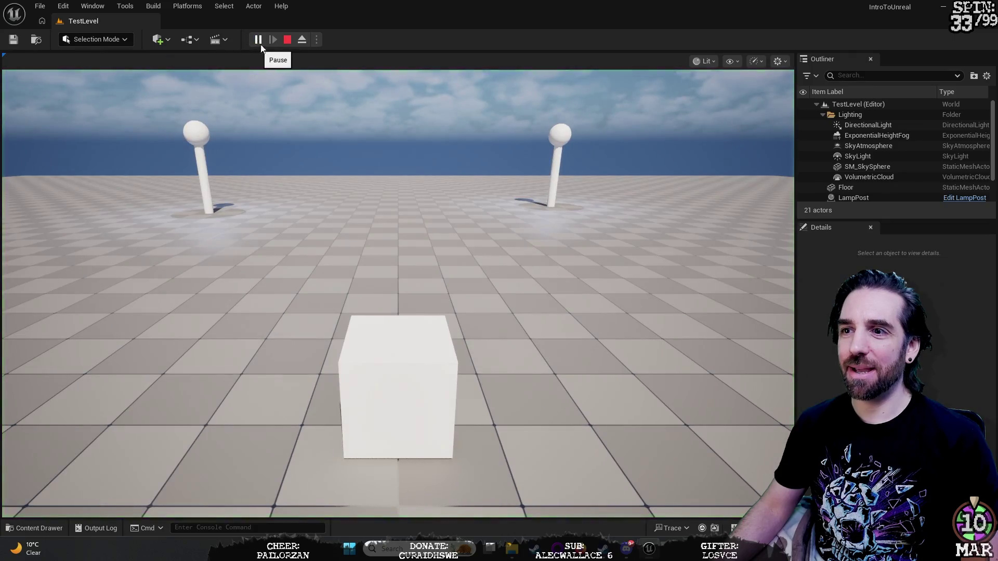
left_click(375, 235)
key("s")
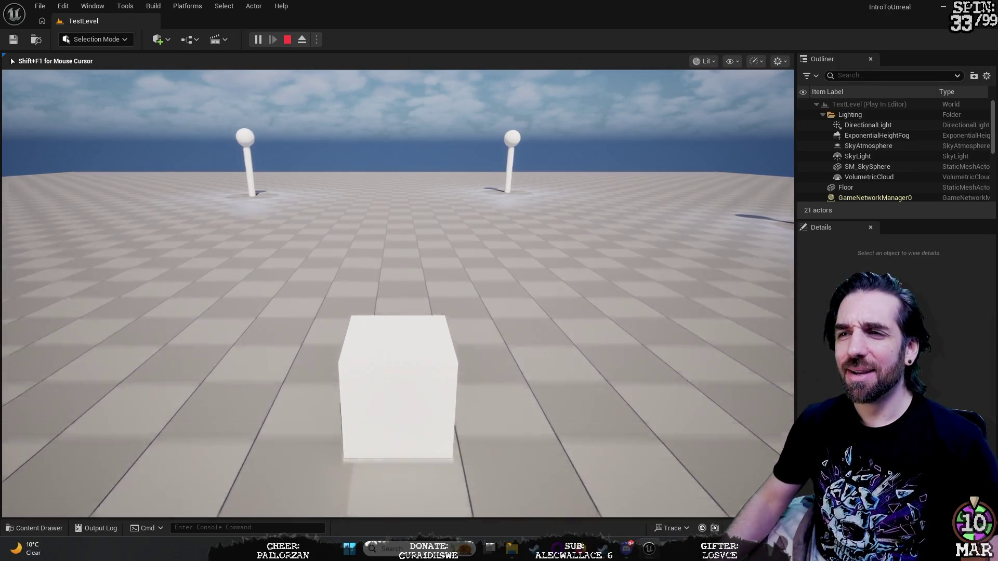
key("w")
key("s")
key("a")
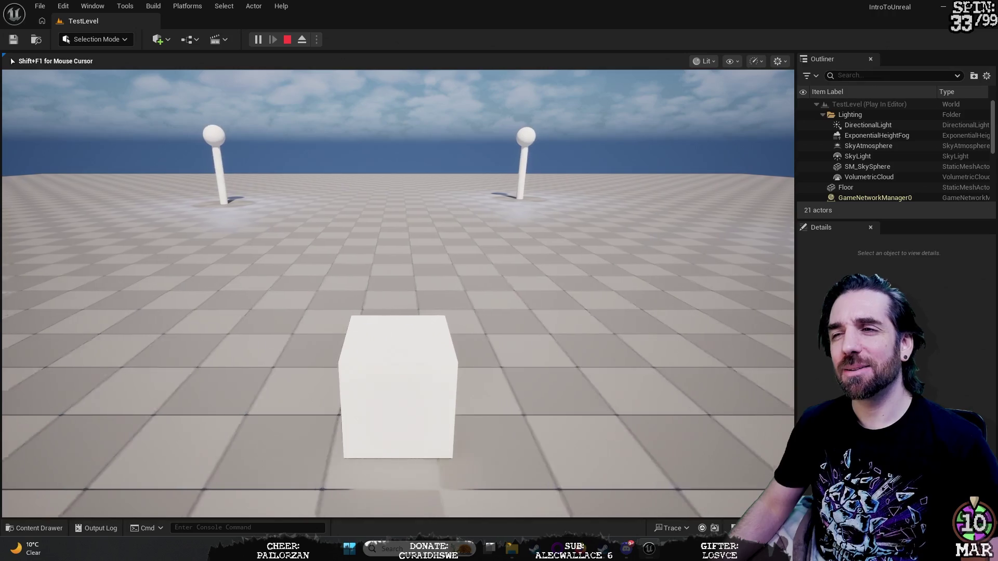
key("d")
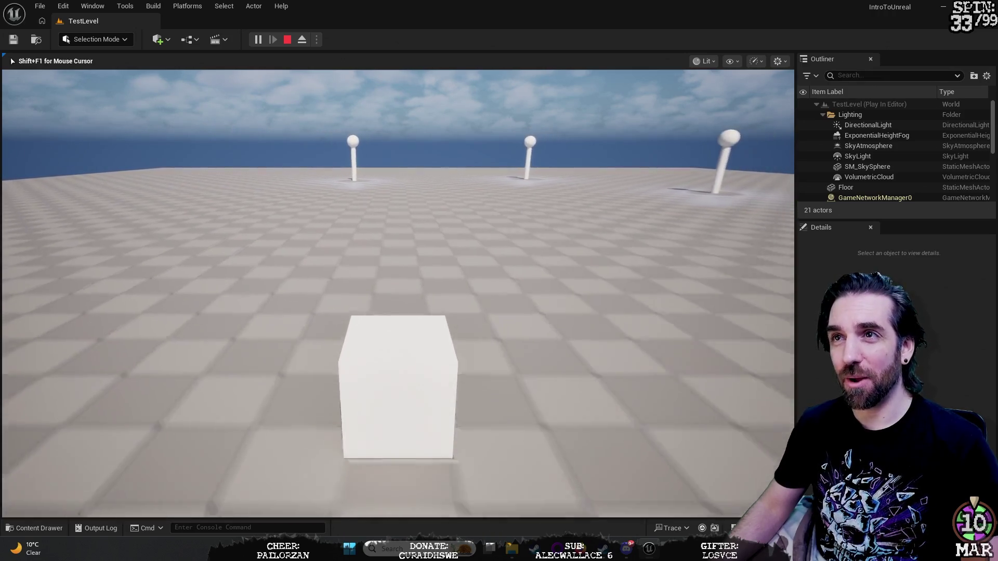
key("w")
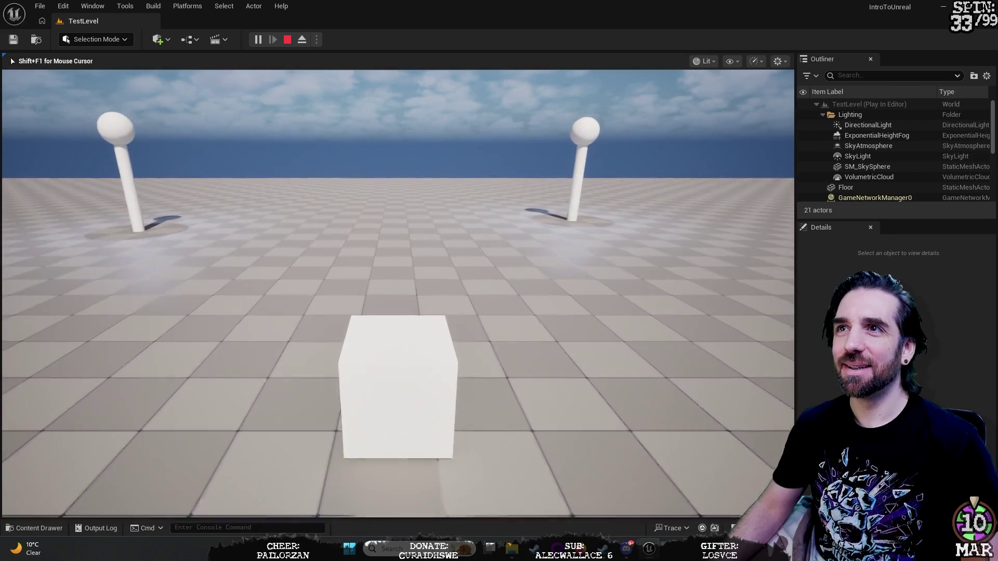
key("s")
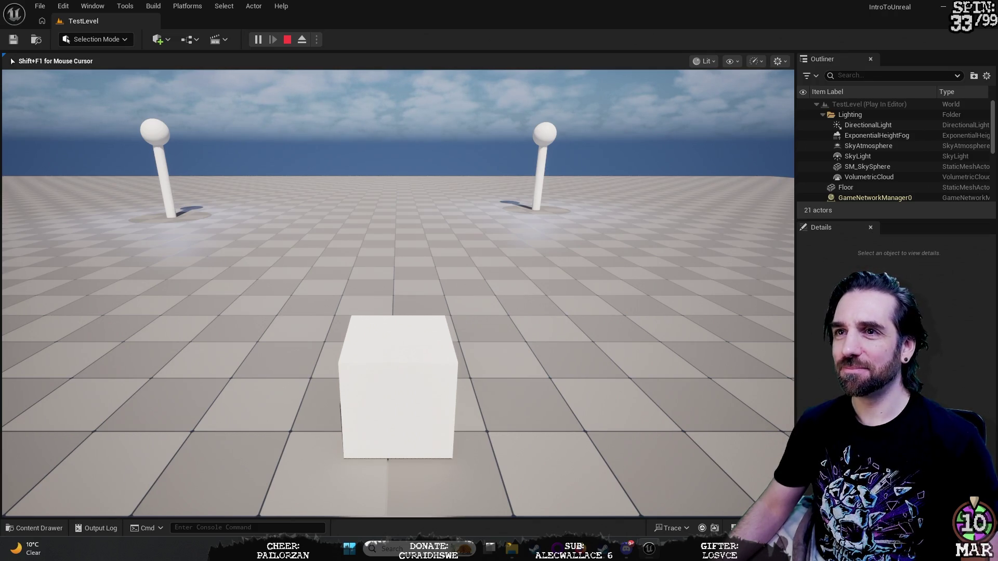
key("Escape")
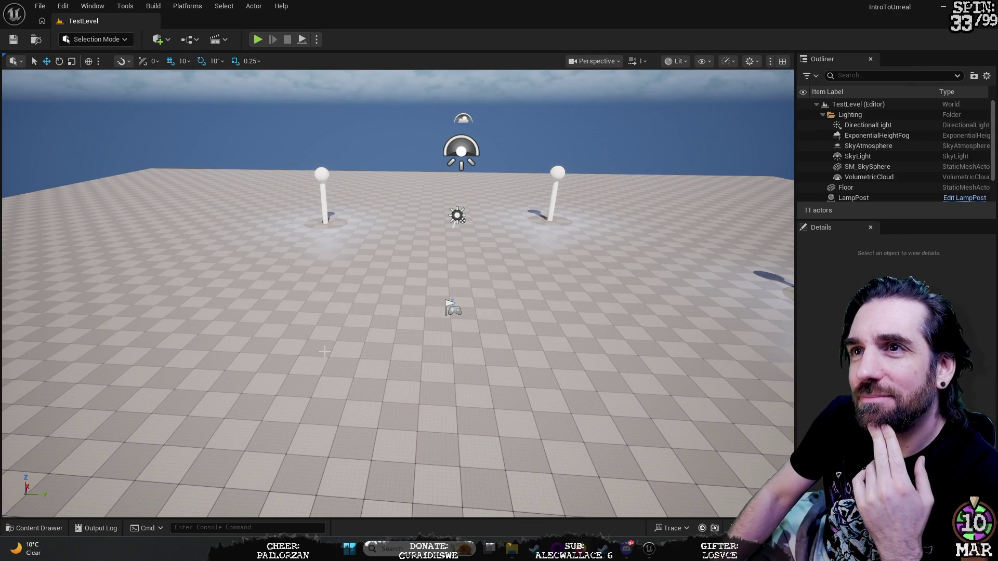
mouse_move(332, 343)
left_mouse_down()
mouse_move(364, 323)
mouse_move(364, 280)
mouse_move(333, 333)
mouse_move(310, 329)
left_mouse_up()
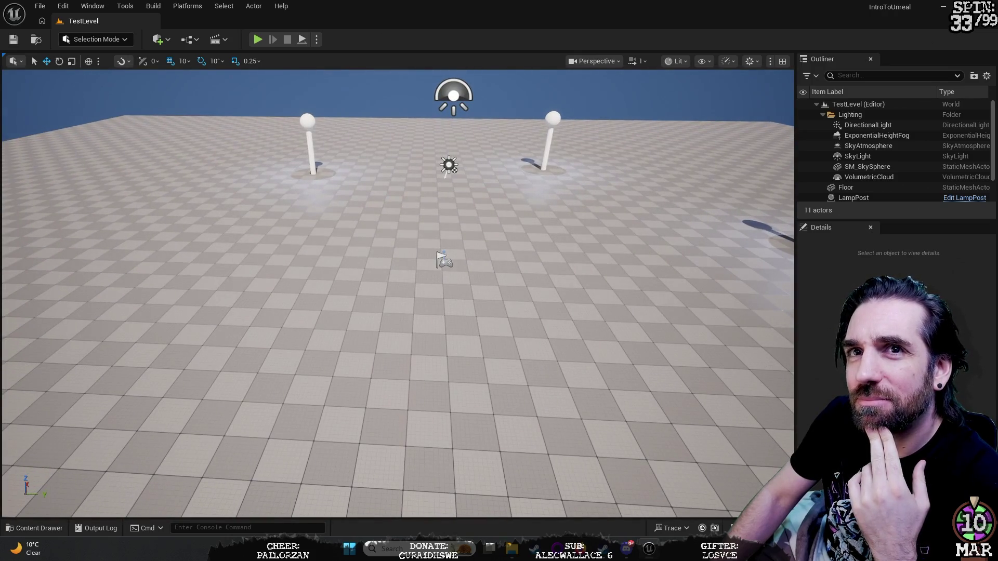
mouse_move(310, 329)
left_mouse_down()
mouse_move(349, 291)
mouse_move(311, 328)
mouse_move(350, 326)
left_mouse_up()
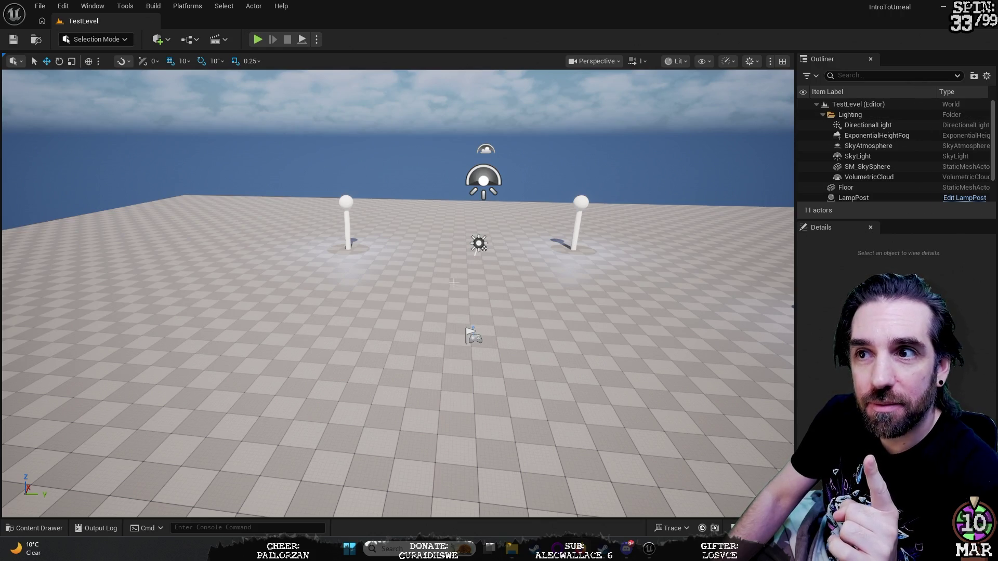
mouse_move(450, 289)
left_mouse_down()
mouse_move(426, 301)
mouse_move(416, 271)
mouse_move(457, 281)
mouse_move(450, 289)
left_mouse_up()
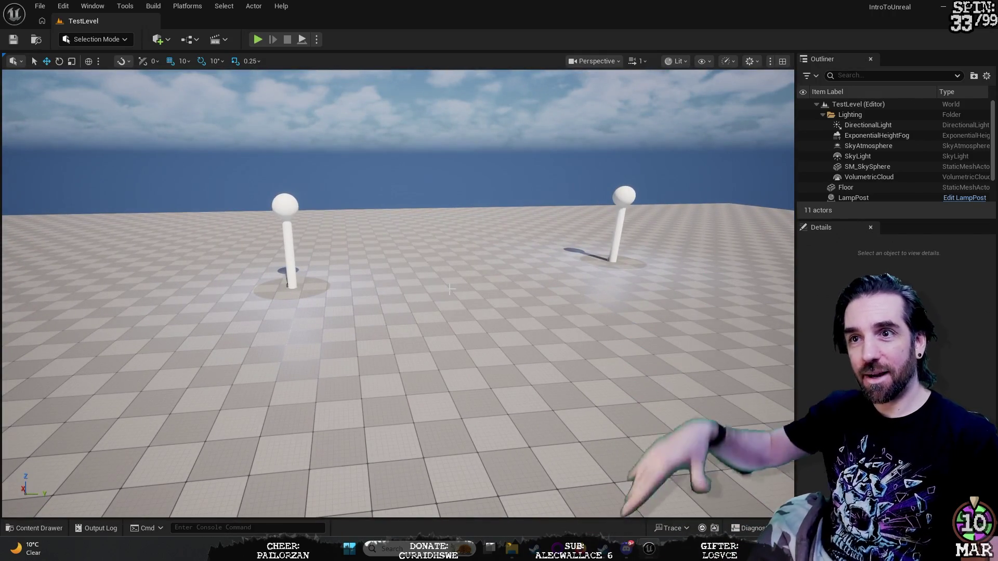
mouse_move(281, 210)
left_mouse_down()
mouse_move(281, 162)
mouse_move(327, 165)
mouse_move(338, 141)
mouse_move(359, 162)
mouse_move(367, 143)
mouse_move(390, 148)
mouse_move(391, 125)
mouse_move(396, 162)
left_mouse_up()
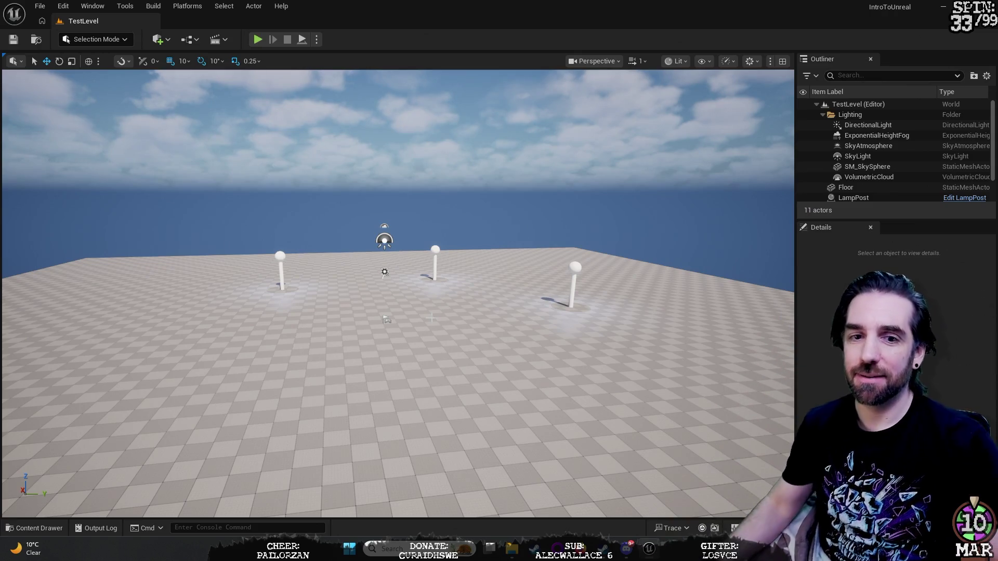
mouse_move(395, 291)
left_mouse_down()
mouse_move(333, 281)
mouse_move(375, 276)
mouse_move(395, 260)
mouse_move(385, 249)
mouse_move(427, 244)
mouse_move(364, 250)
mouse_move(450, 352)
left_mouse_up()
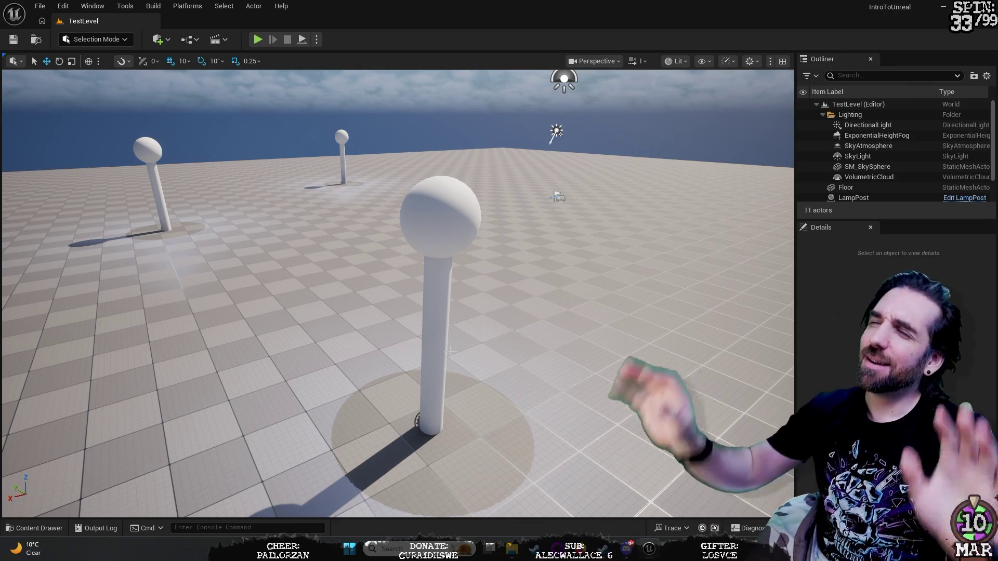
mouse_move(621, 335)
left_mouse_down()
mouse_move(650, 263)
mouse_move(519, 312)
left_mouse_up()
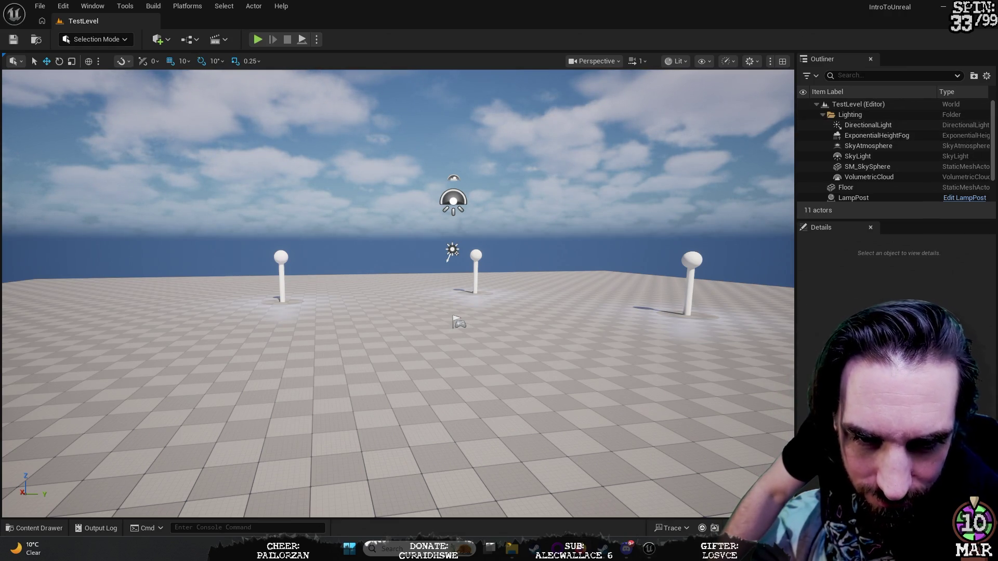
Use File > Open Level to load TestLevel from the Levels folder.
left_click(63, 6)
left_click(63, 5)
left_click(42, 6)
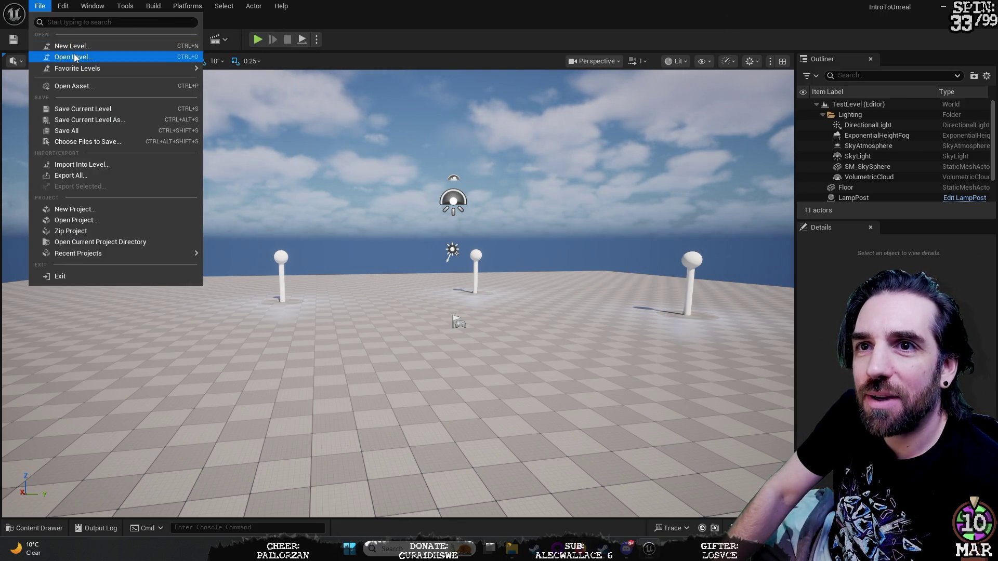
left_click(73, 57)
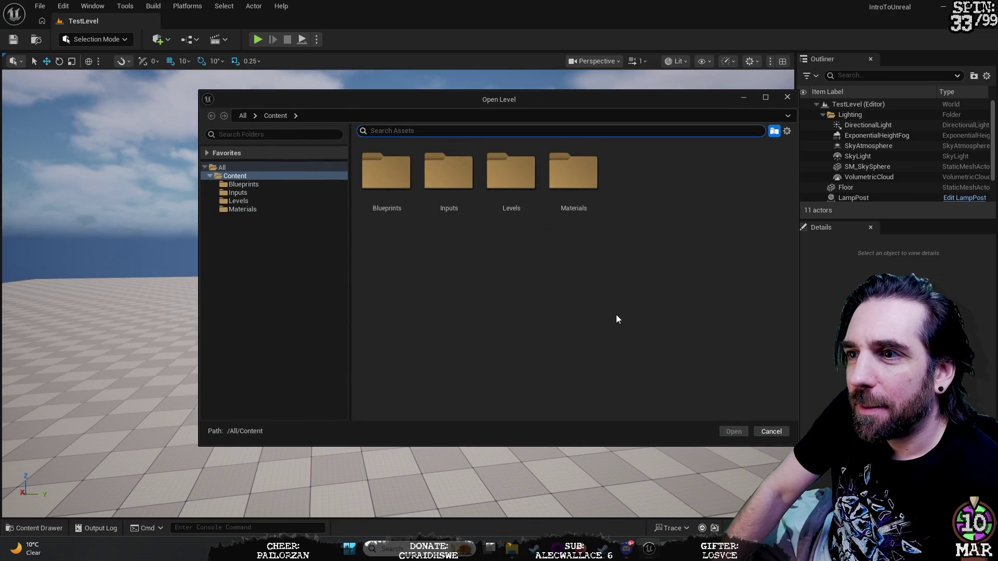
double_click(497, 171)
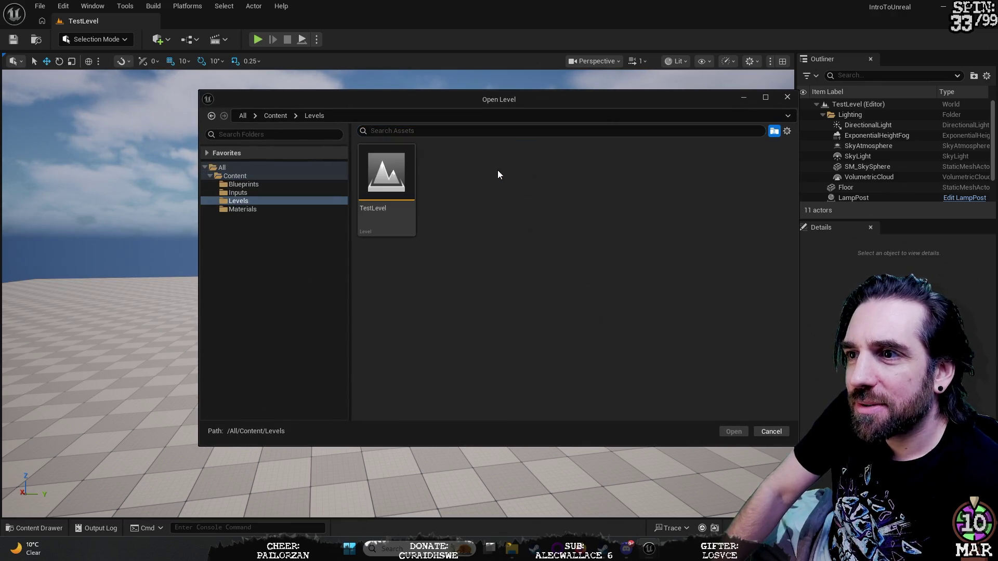
double_click(386, 161)
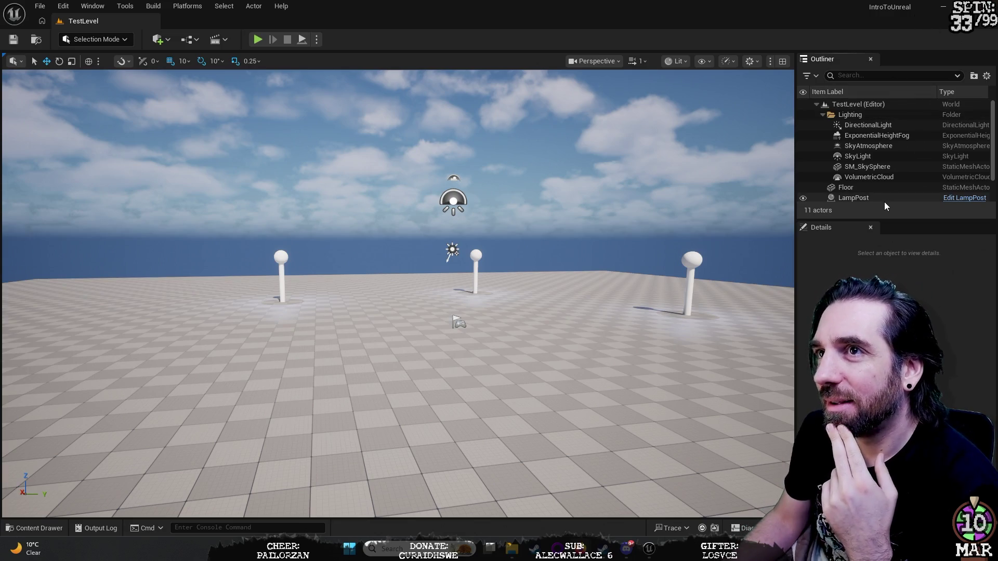
left_click(881, 124)
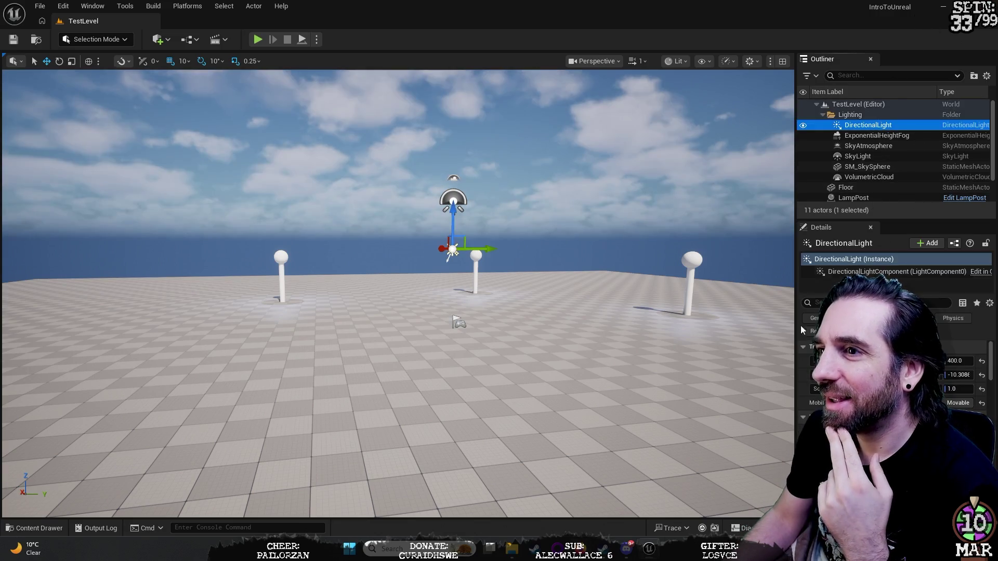
Tilt the view to the floor, select PlayerStart, then select and focus DirectionalLight in the Outliner.
mouse_move(600, 290)
left_mouse_down()
mouse_move(591, 239)
mouse_move(592, 262)
mouse_move(601, 229)
mouse_move(643, 231)
mouse_move(594, 249)
mouse_move(577, 221)
left_mouse_up()
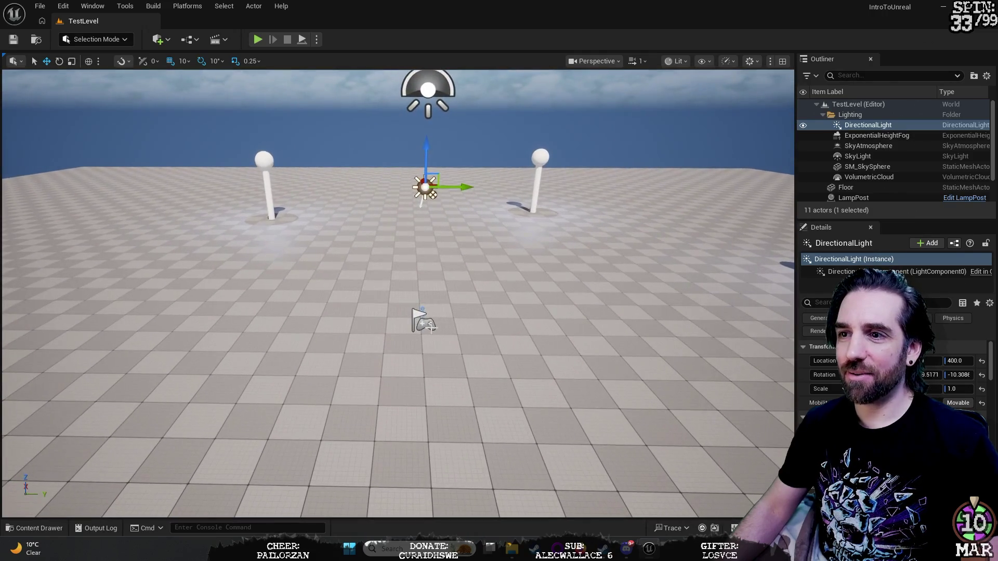
left_click(425, 323)
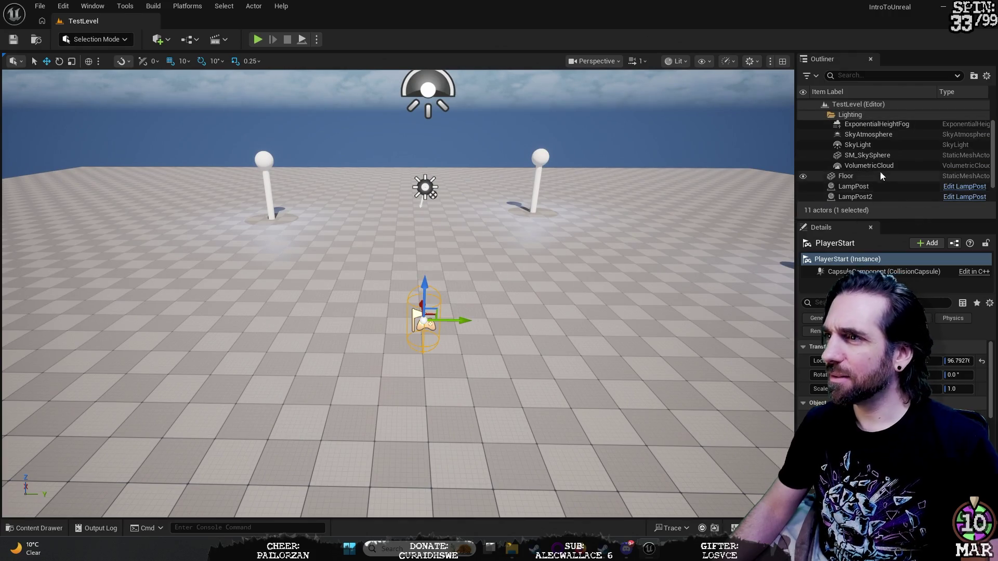
scroll(881, 172, "down", 2)
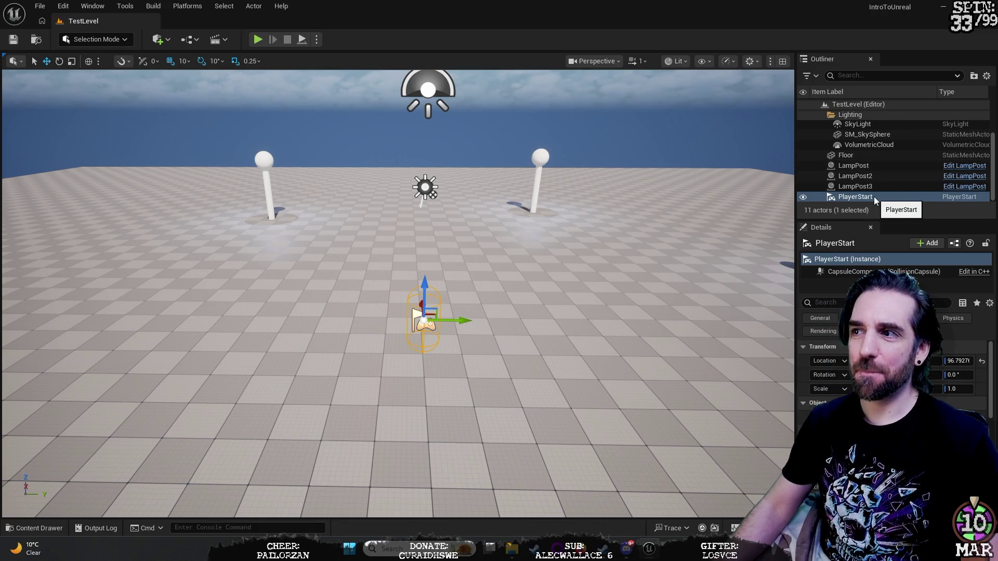
scroll(872, 169, "up", 3)
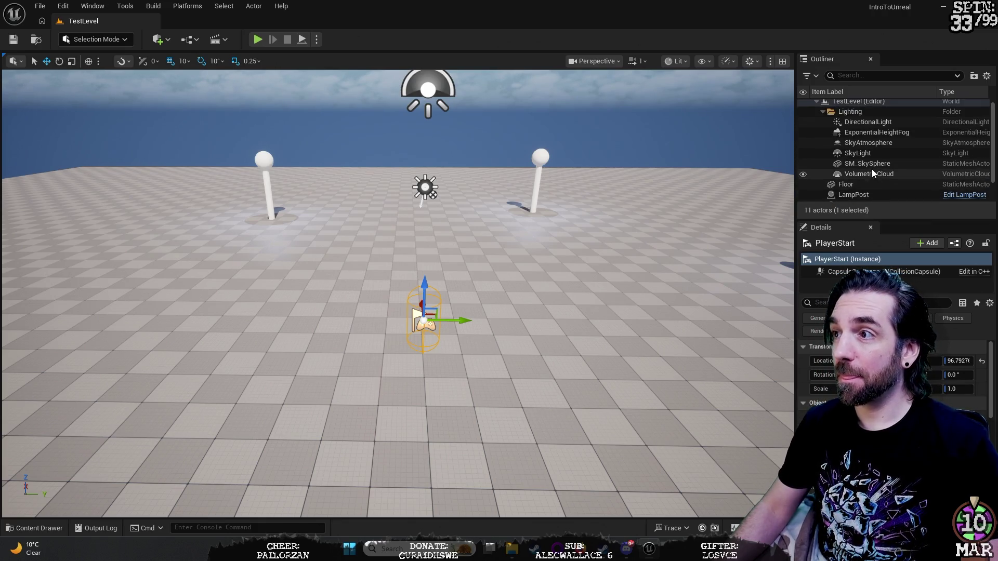
left_click(890, 126)
double_click(886, 127)
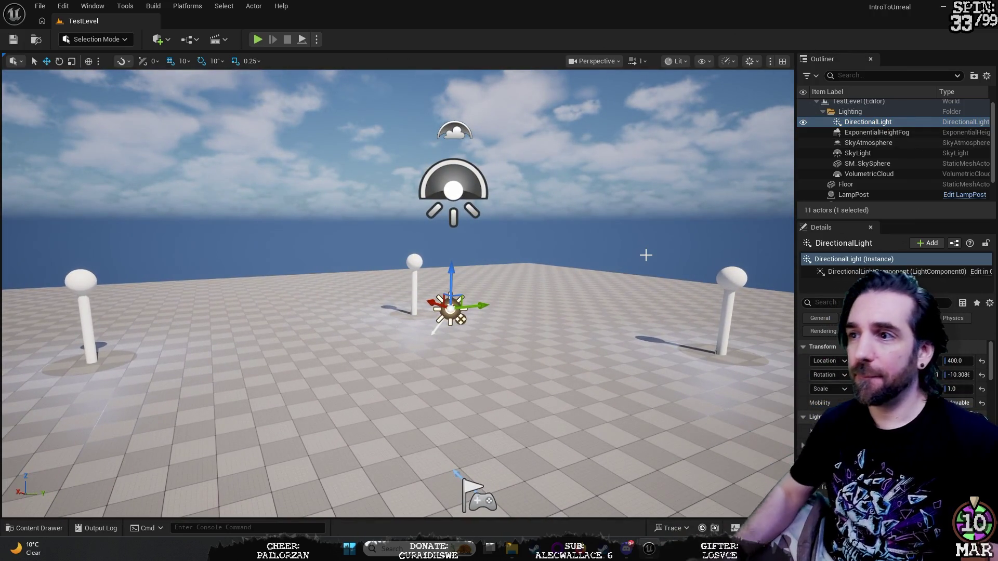
Frame the DirectionalLight and lamp posts in the viewport and widen the Outliner and Details panels.
left_click_drag(592, 265, 592, 291)
mouse_move(404, 350)
left_mouse_down()
mouse_move(404, 320)
mouse_move(404, 350)
mouse_move(593, 400)
mouse_move(384, 408)
mouse_move(397, 406)
left_mouse_up()
mouse_move(507, 278)
left_mouse_down()
mouse_move(507, 249)
mouse_move(507, 297)
mouse_move(520, 270)
left_mouse_up()
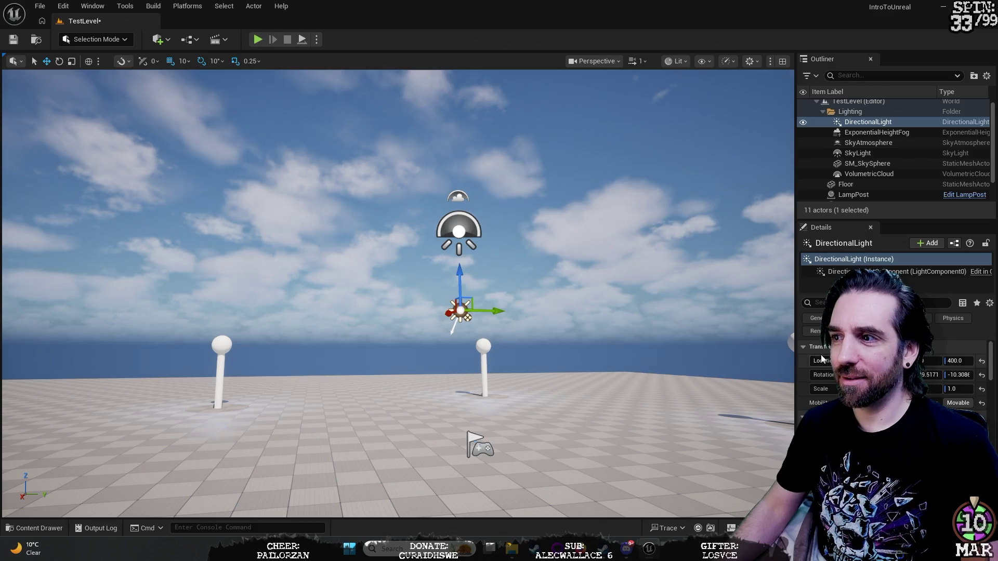
mouse_move(797, 359)
left_mouse_down()
mouse_move(717, 359)
mouse_move(726, 359)
left_mouse_up()
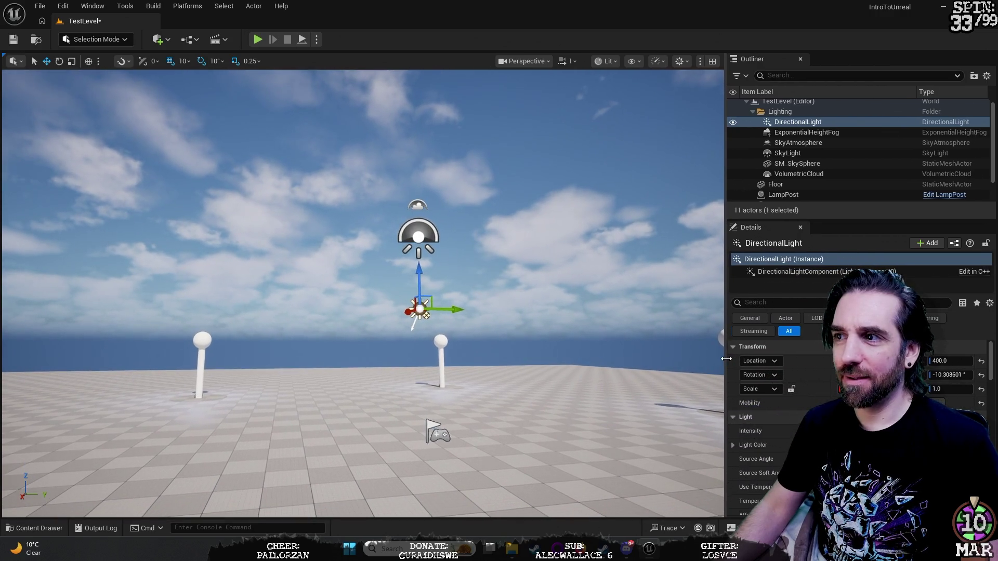
mouse_move(468, 312)
left_mouse_down()
mouse_move(561, 280)
mouse_move(280, 259)
left_mouse_up()
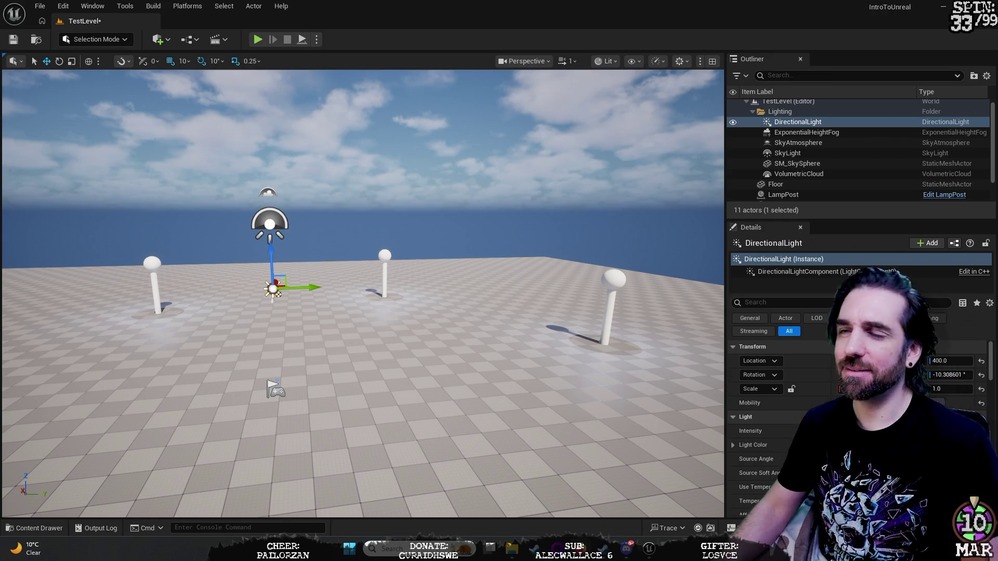
left_click_drag(318, 354, 318, 353)
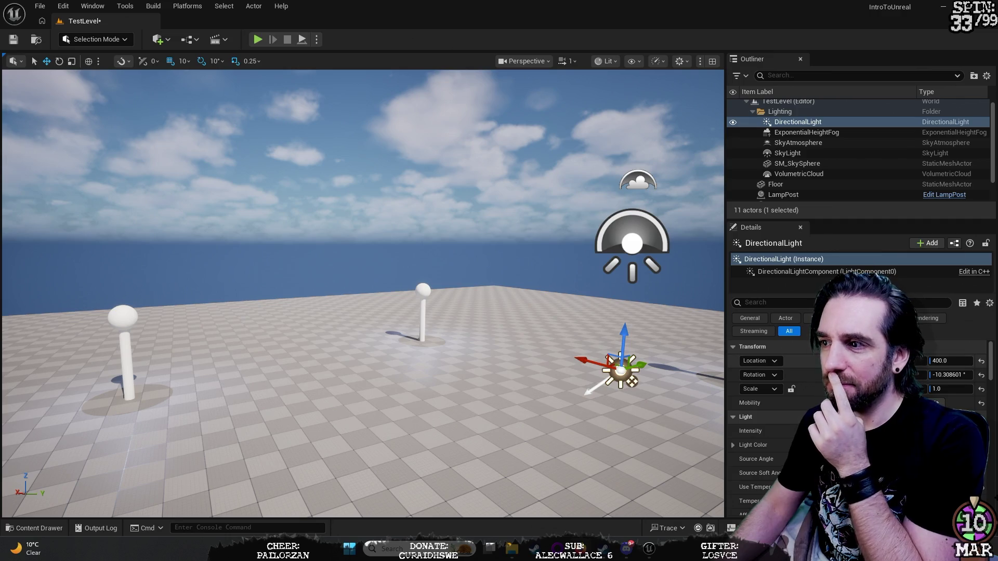
Find the Light section in DirectionalLight's Details and open the Light Color picker, currently white FFFFFFFF.
scroll(770, 416, "down", 3)
scroll(770, 416, "down", 4)
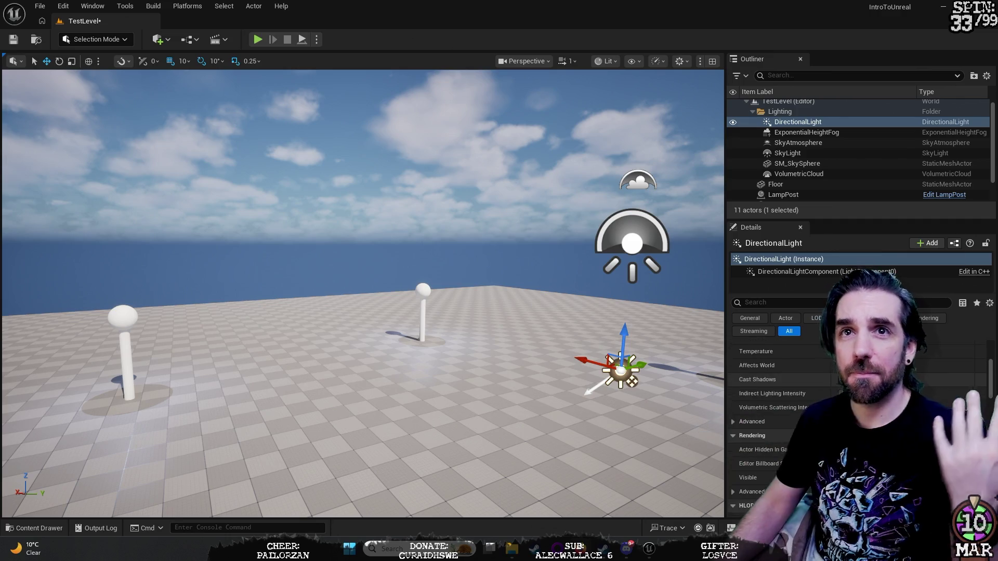
scroll(769, 416, "down", 5)
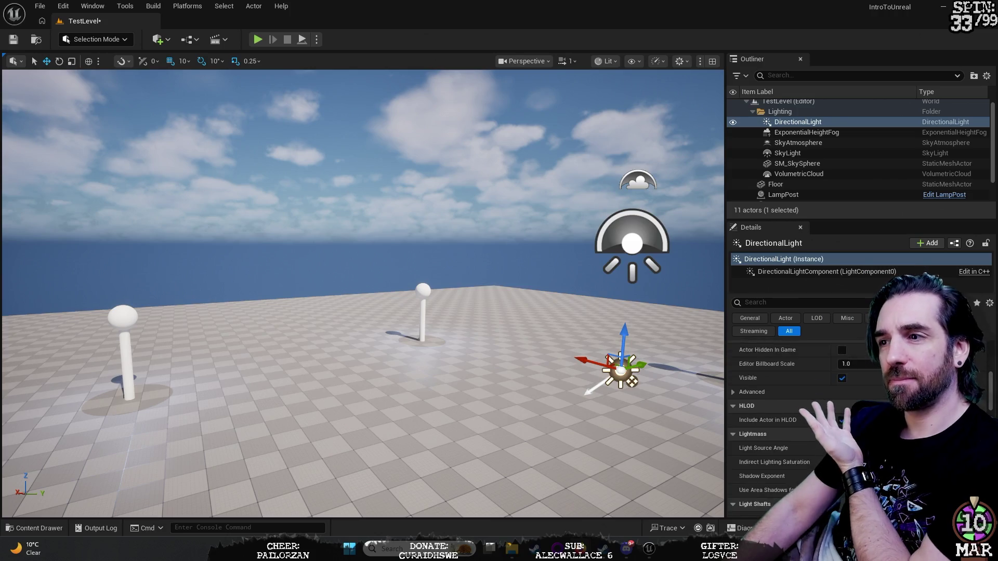
scroll(769, 416, "down", 2)
scroll(770, 416, "up", 2)
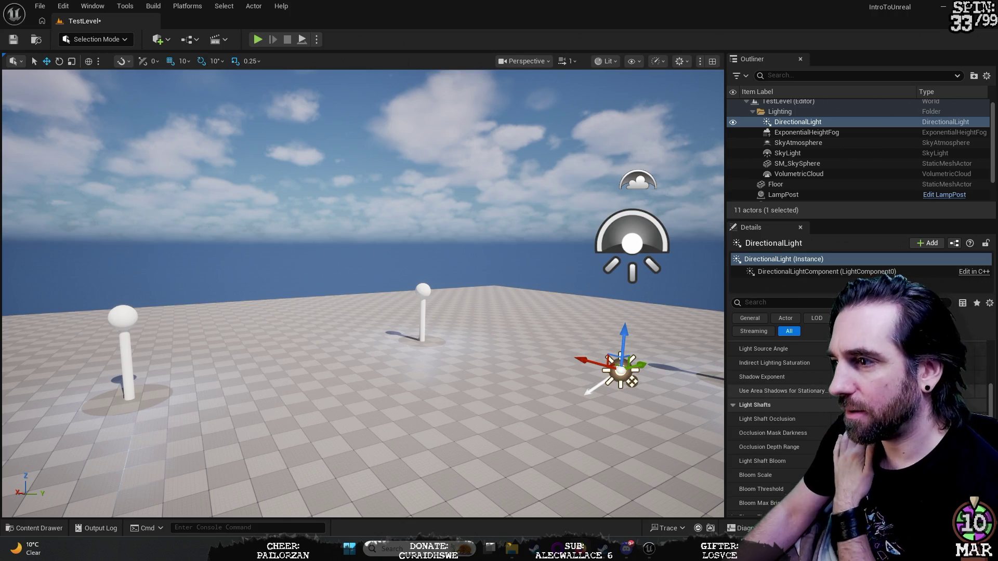
left_click_drag(993, 413, 993, 423)
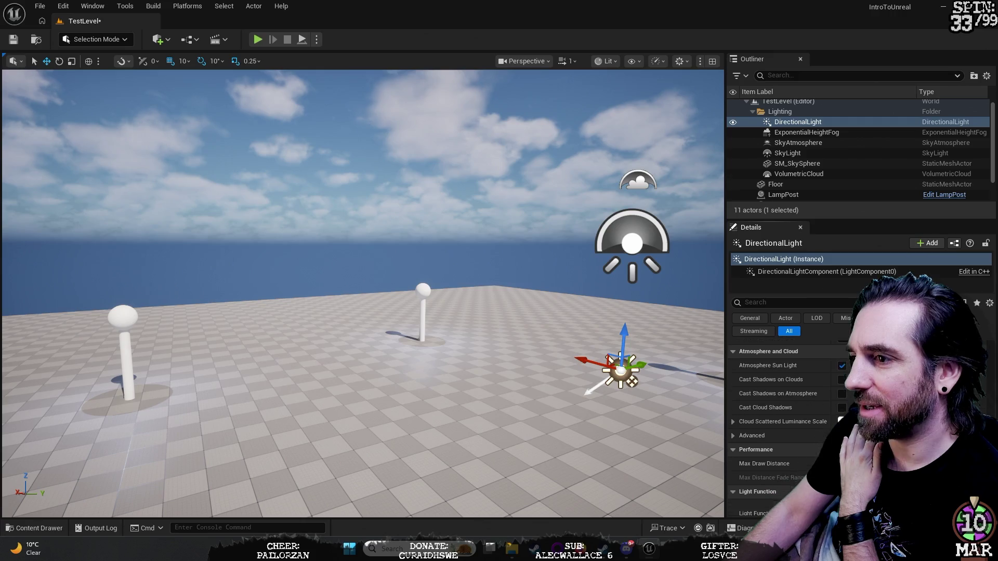
scroll(779, 416, "down", 5)
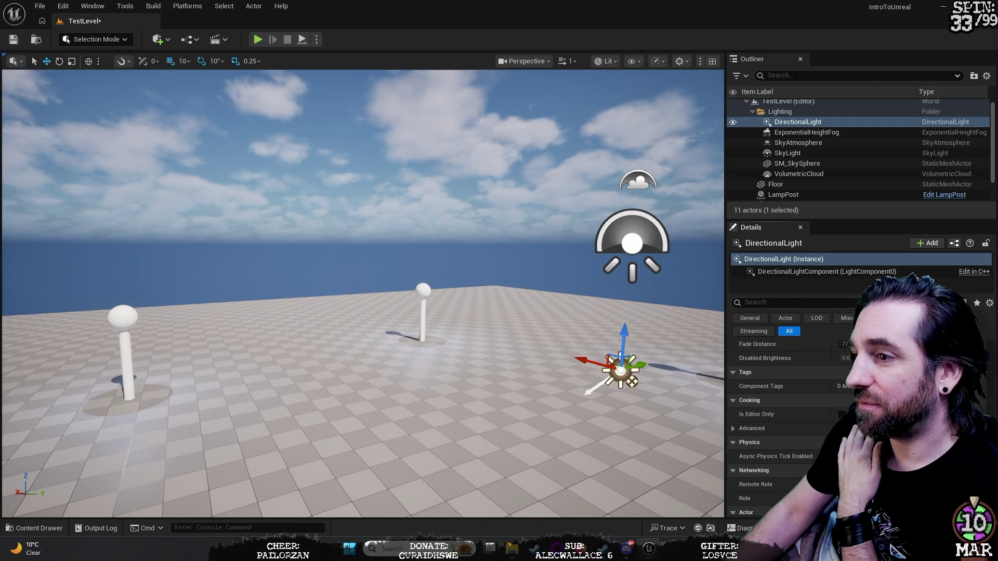
scroll(780, 416, "up", 2)
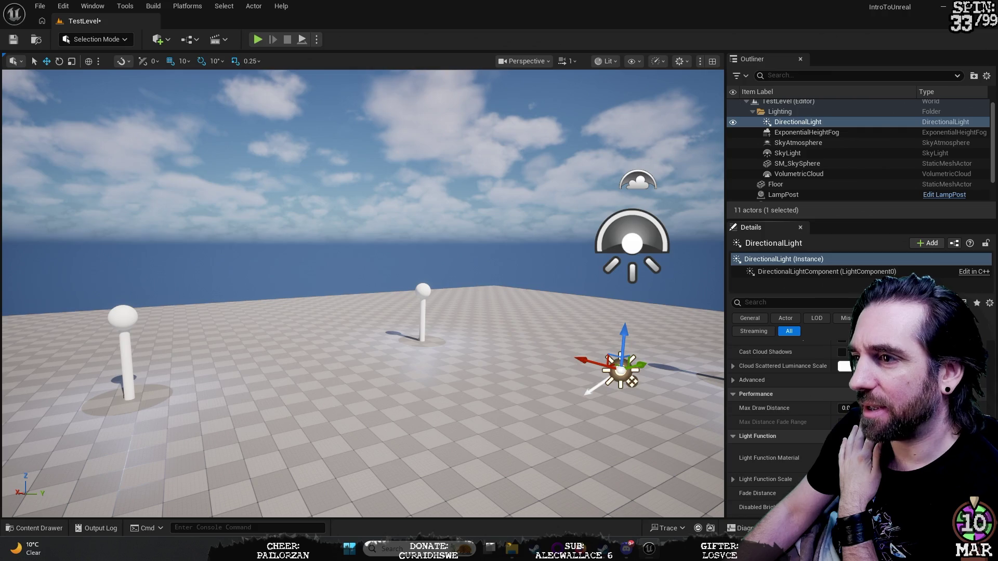
scroll(780, 416, "down", 8)
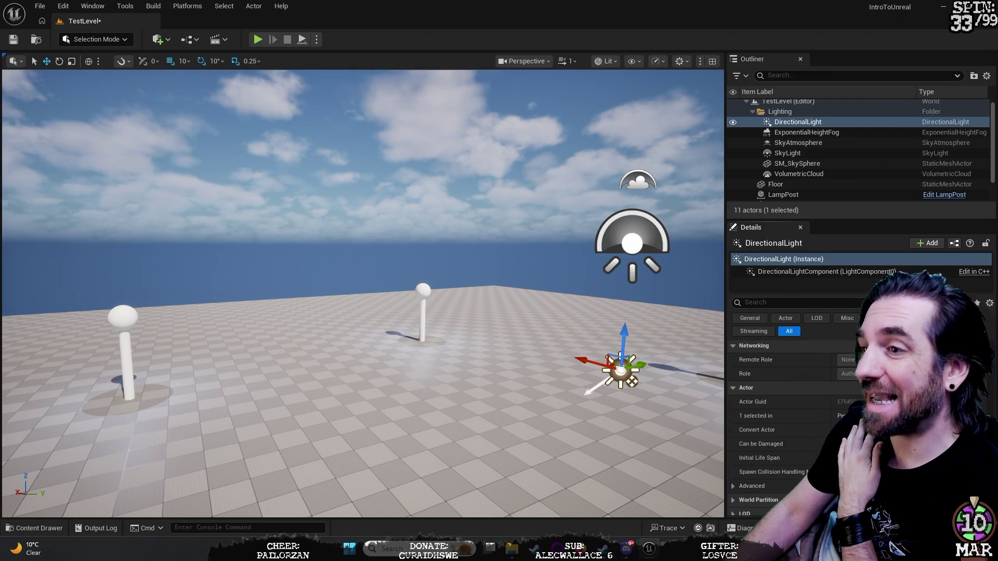
scroll(780, 416, "up", 1)
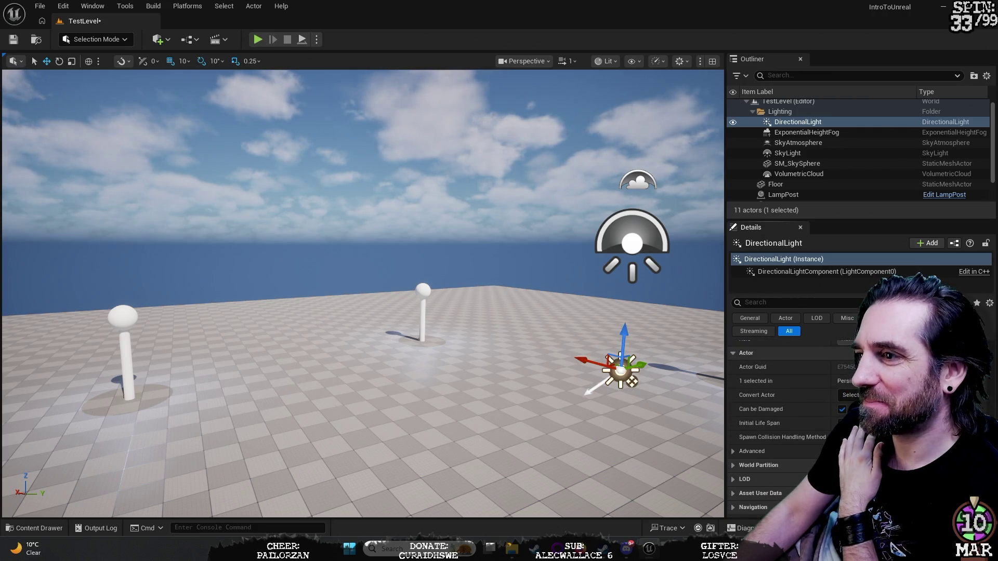
scroll(992, 396, "up", 5)
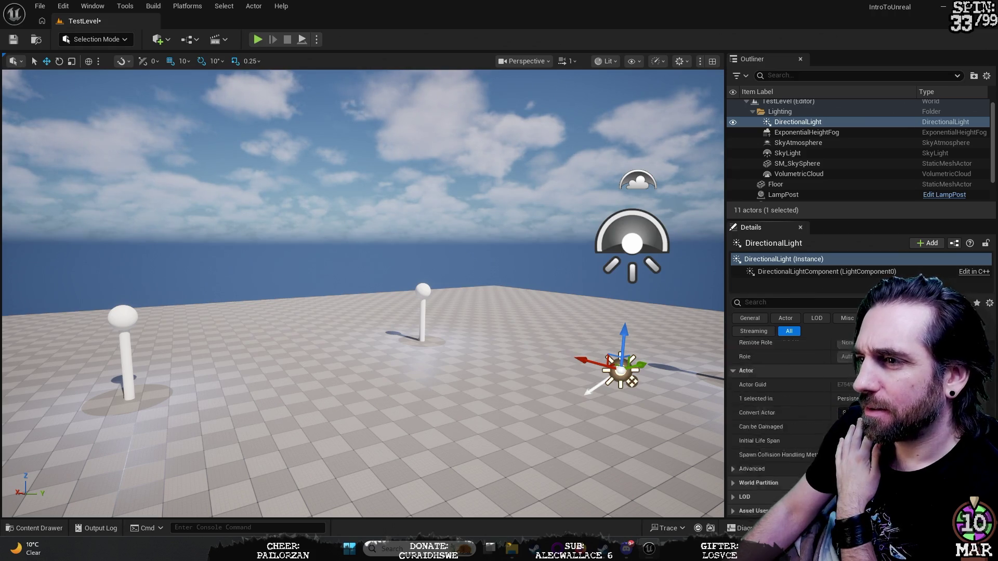
scroll(991, 385, "up", 10)
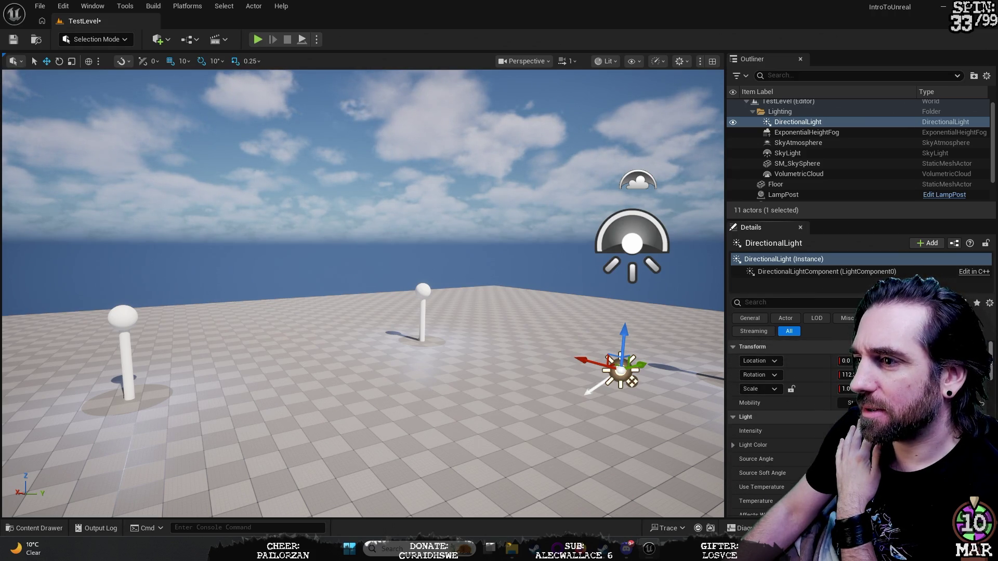
scroll(991, 369, "down", 2)
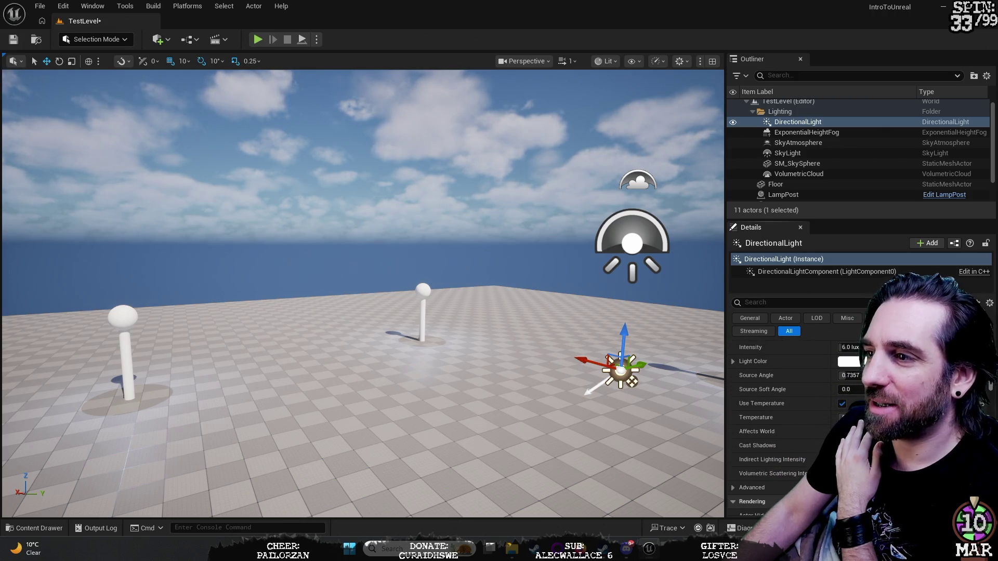
left_click(849, 370)
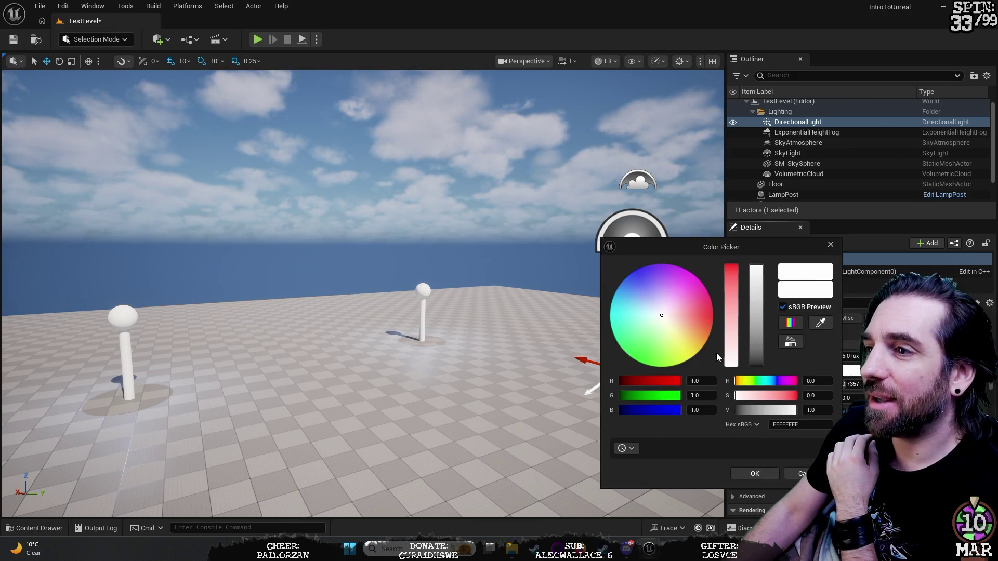
Pick a pale pink on the colour wheel and confirm it as the DirectionalLight's colour.
left_click(700, 281)
mouse_move(701, 281)
left_mouse_down()
mouse_move(657, 265)
mouse_move(611, 304)
mouse_move(646, 316)
mouse_move(613, 308)
mouse_move(617, 328)
mouse_move(687, 270)
mouse_move(679, 364)
mouse_move(675, 266)
mouse_move(632, 358)
mouse_move(686, 270)
mouse_move(632, 359)
mouse_move(676, 267)
mouse_move(640, 362)
mouse_move(676, 267)
mouse_move(697, 356)
mouse_move(615, 312)
mouse_move(708, 292)
mouse_move(626, 349)
mouse_move(652, 303)
mouse_move(666, 311)
left_mouse_up()
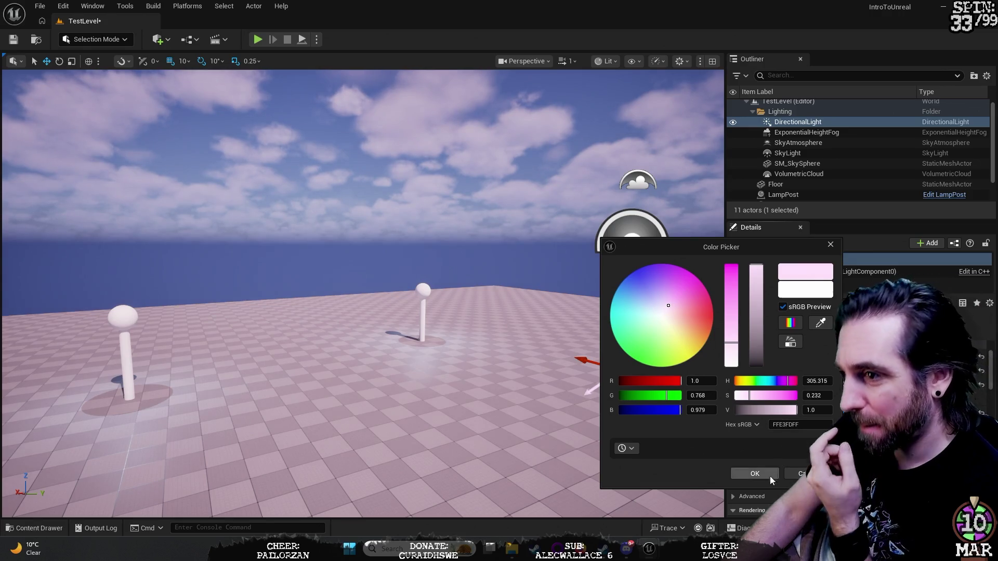
left_click(756, 475)
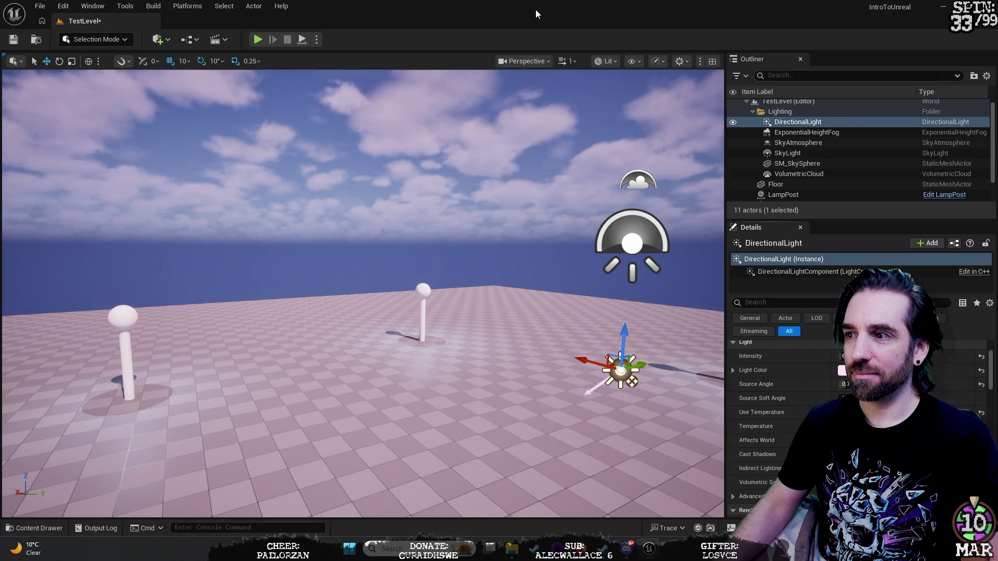
Revert the light colour to white, drag the Intensity value, and fly around with WASD.
key("ctrl+z")
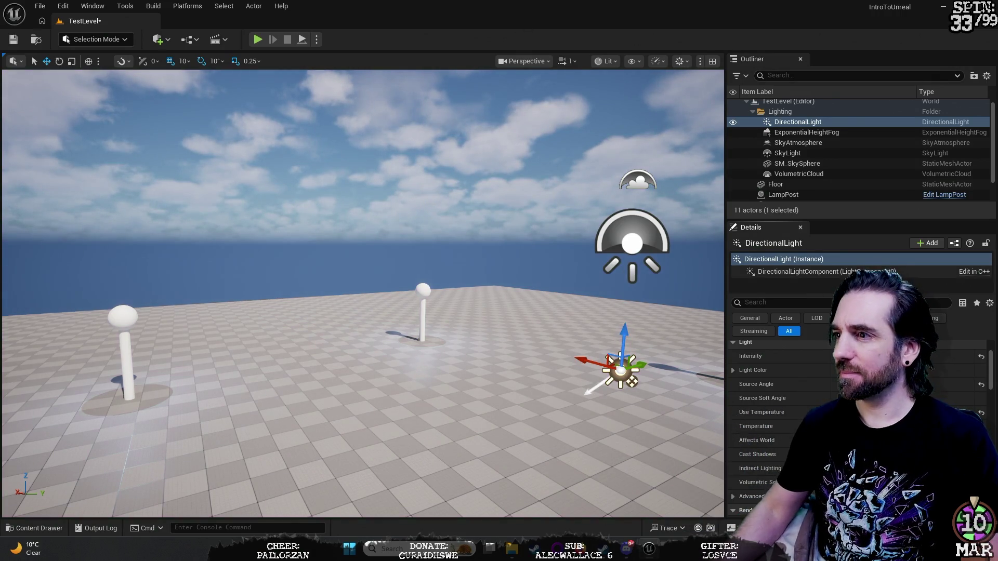
mouse_move(884, 356)
left_mouse_down()
mouse_move(858, 356)
mouse_move(883, 356)
left_mouse_up()
type("574")
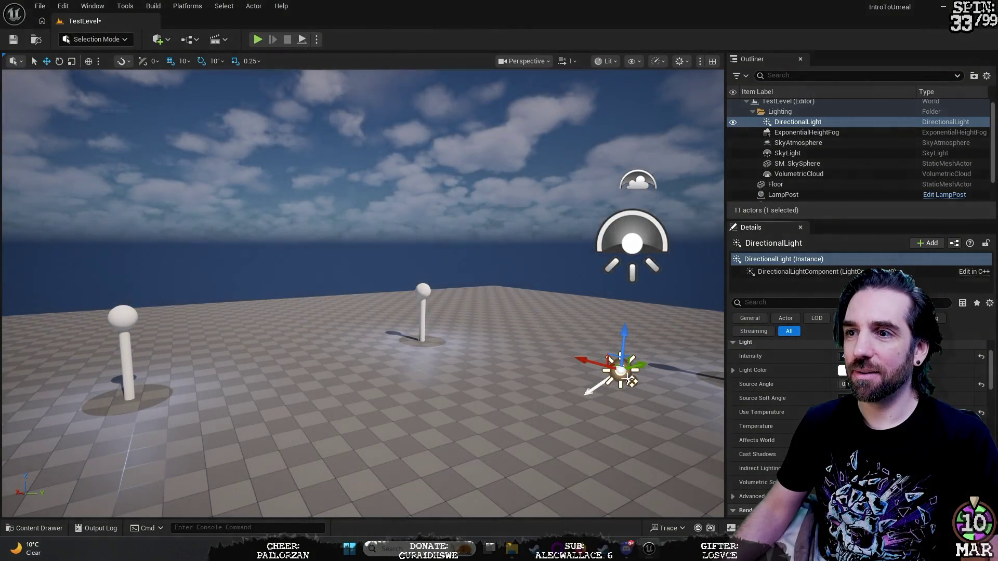
type("w")
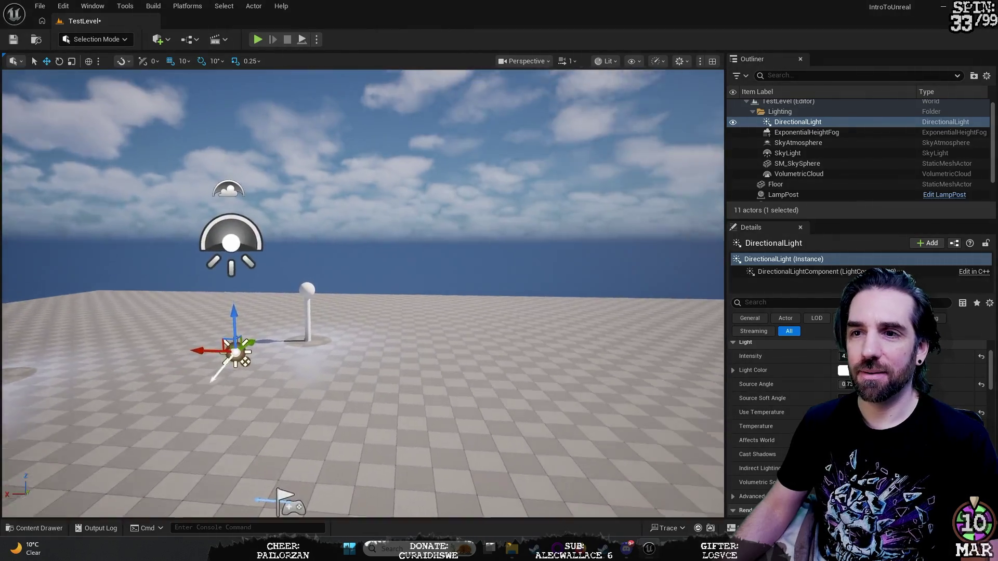
type("w")
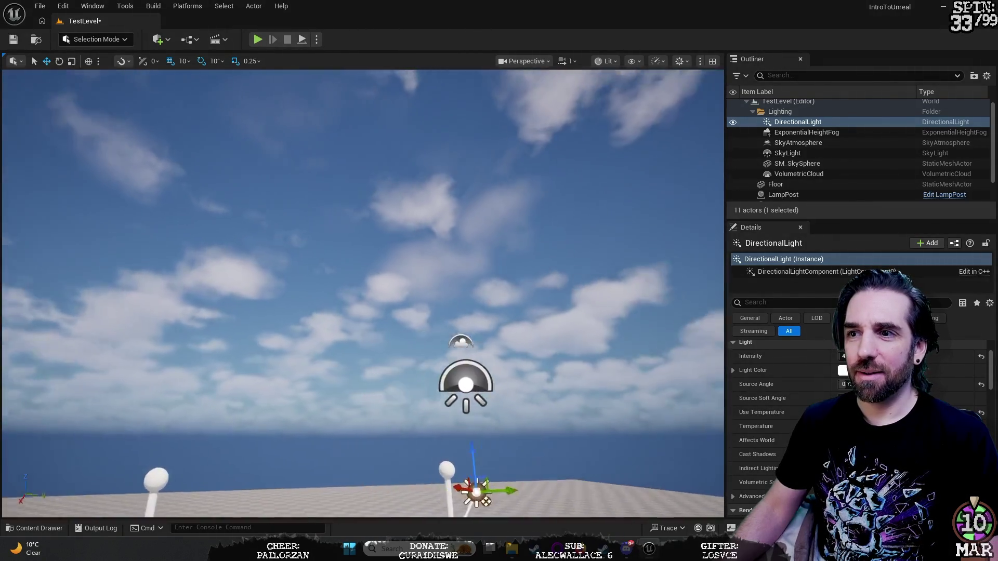
type("s")
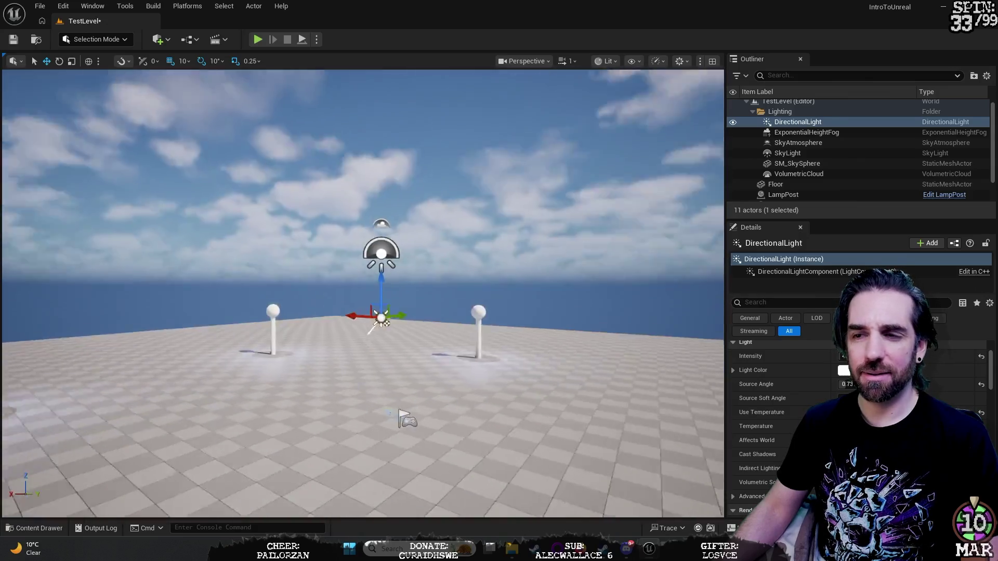
type("d")
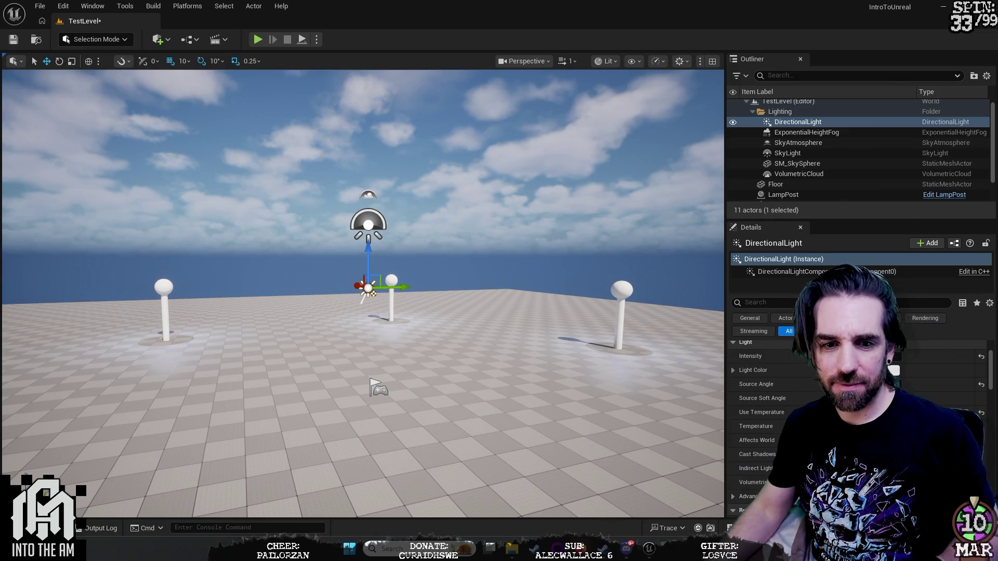
scroll(813, 161, "up", 1)
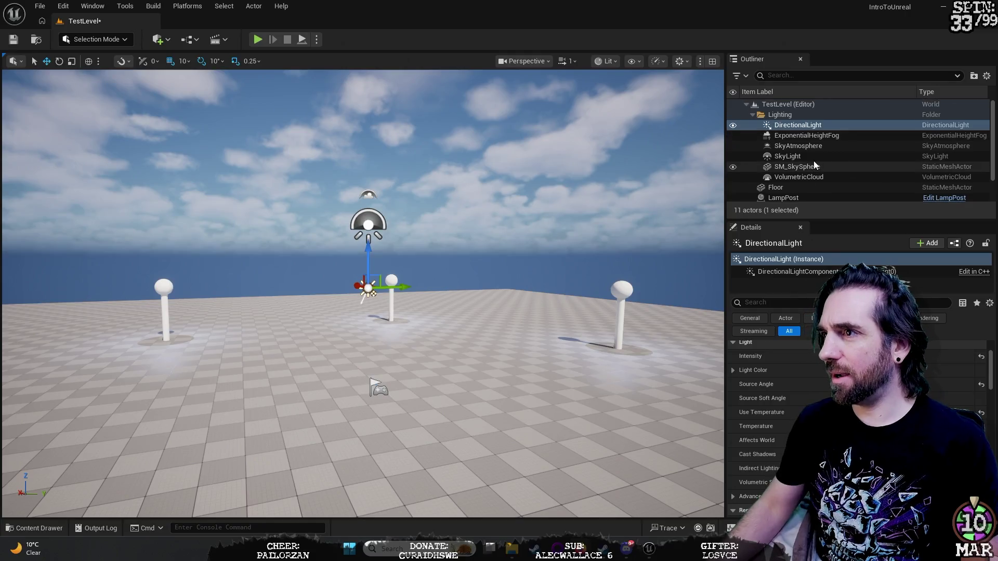
Select ExponentialHeightFog, vary its Fog Density, and set Fog Inscattering Color to bright green.
left_click(822, 137)
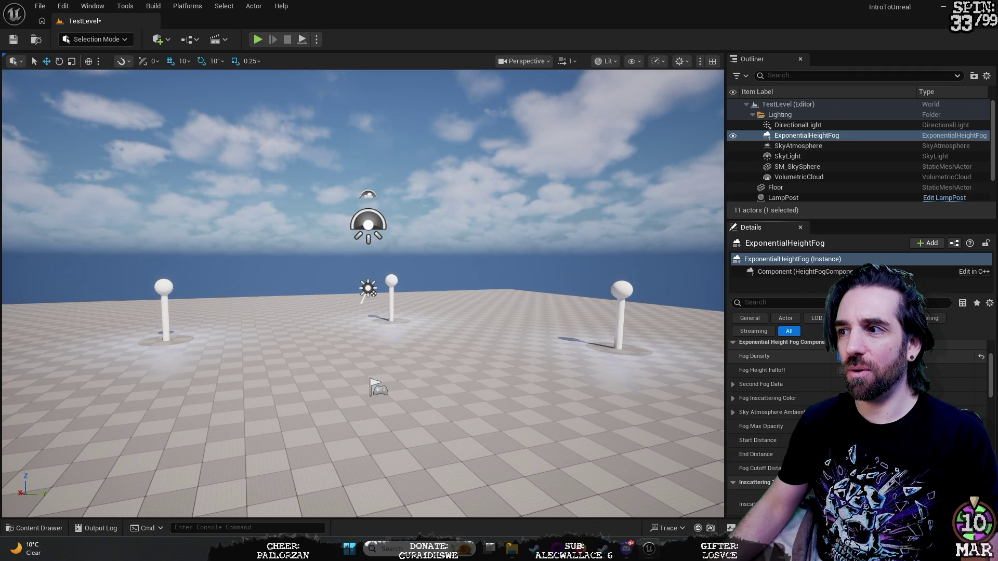
left_click_drag(840, 356, 829, 356)
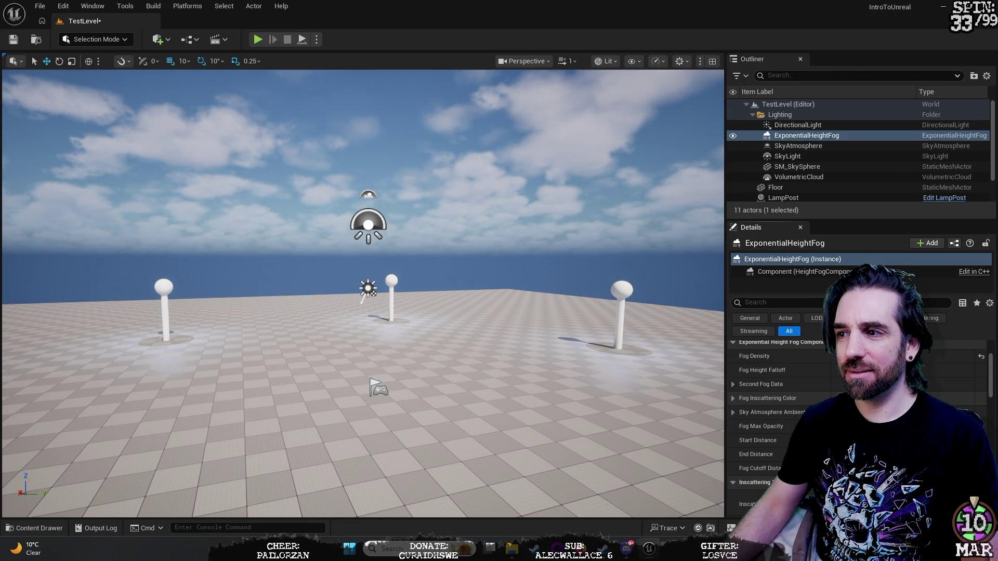
left_click(884, 398)
mouse_move(674, 316)
left_mouse_down()
mouse_move(713, 299)
mouse_move(692, 349)
mouse_move(649, 352)
mouse_move(637, 323)
mouse_move(673, 307)
mouse_move(647, 359)
left_mouse_up()
left_click(769, 474)
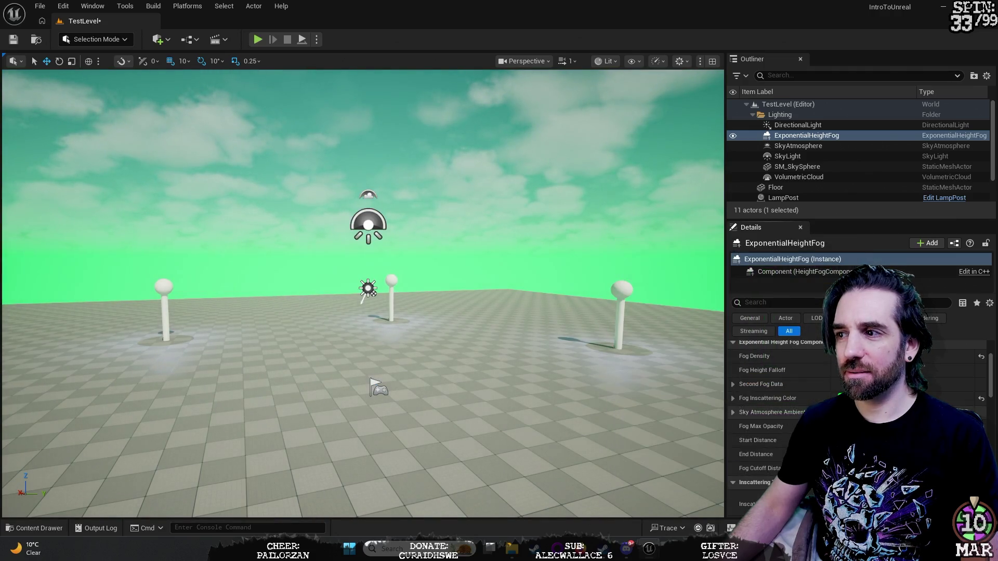
Try a magenta fog colour, revert the fog colour to its default, then select the right lamppost.
left_click(931, 399)
left_click_drag(676, 321, 708, 271)
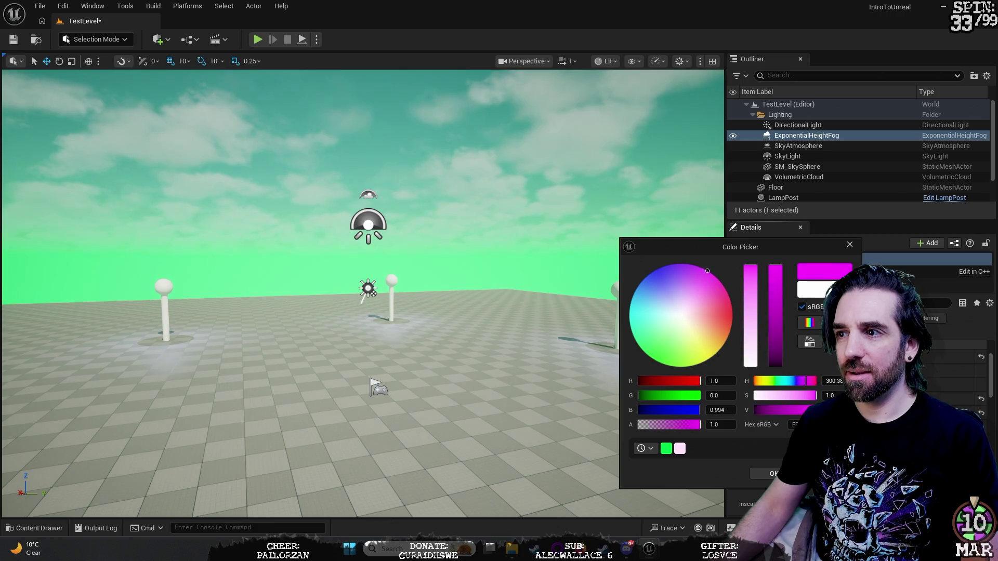
key("Escape")
key("ctrl+z")
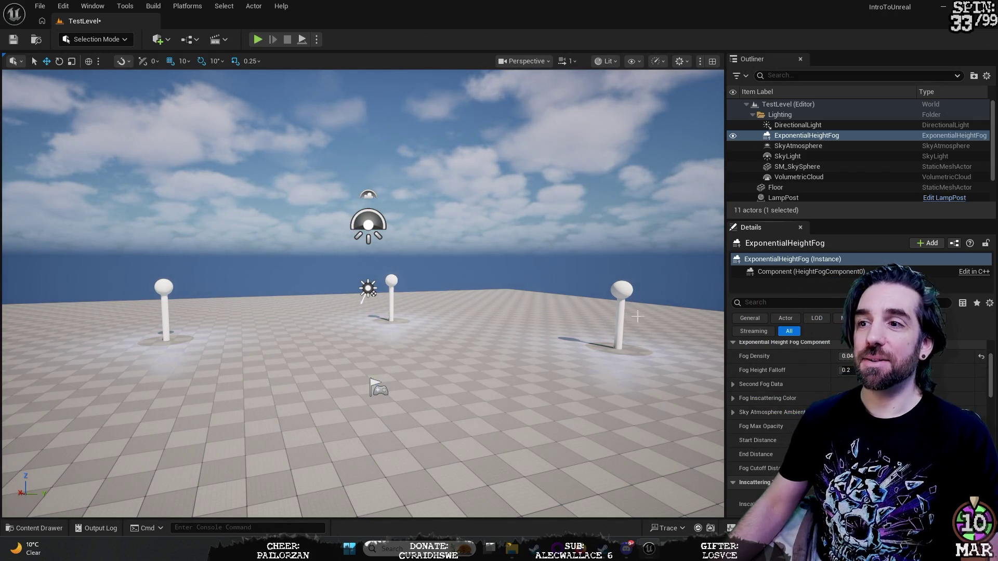
left_click(635, 293)
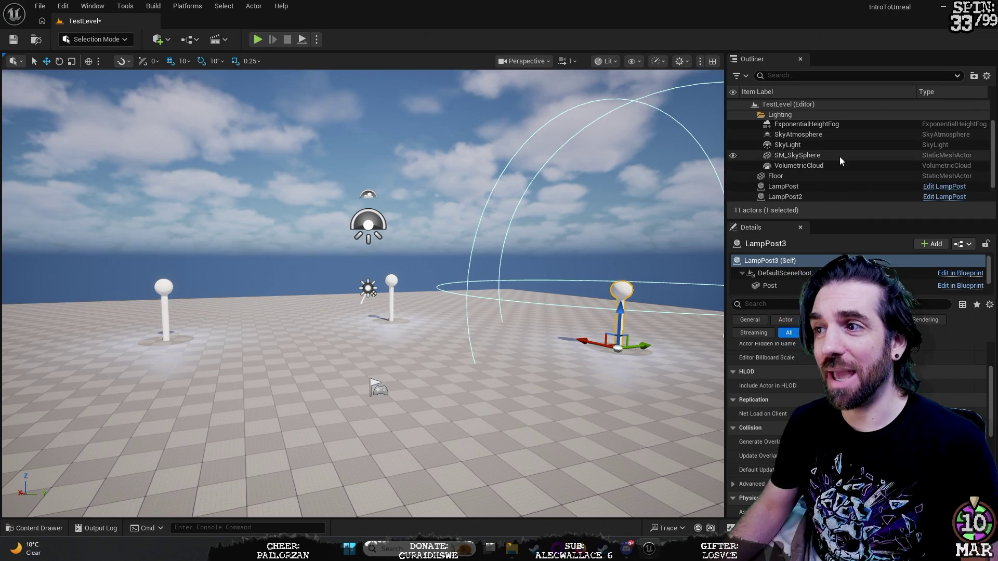
Select and frame LampPost, slide it along Y, then switch to rotate mode and drag a ring.
scroll(846, 165, "down", 2)
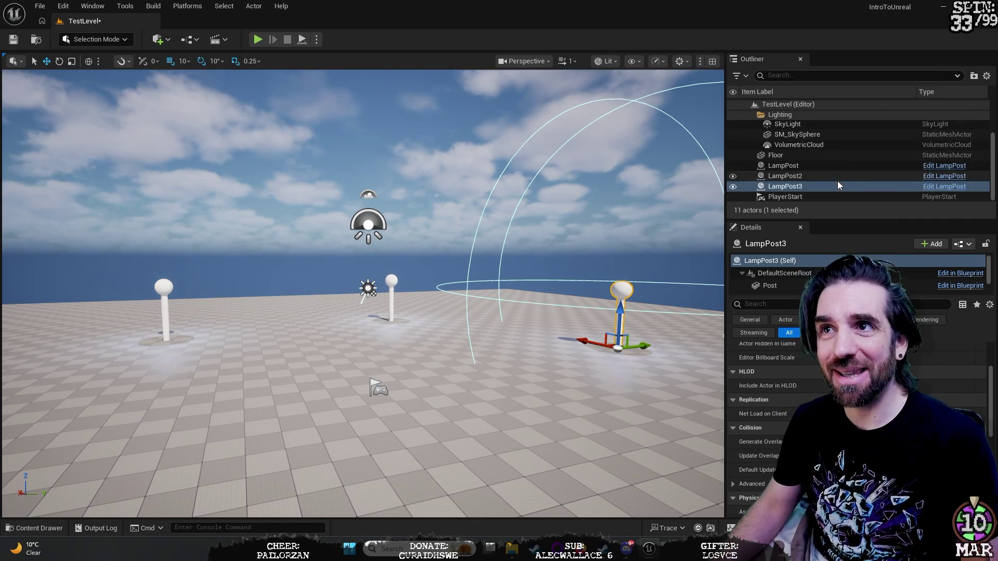
left_click(821, 165)
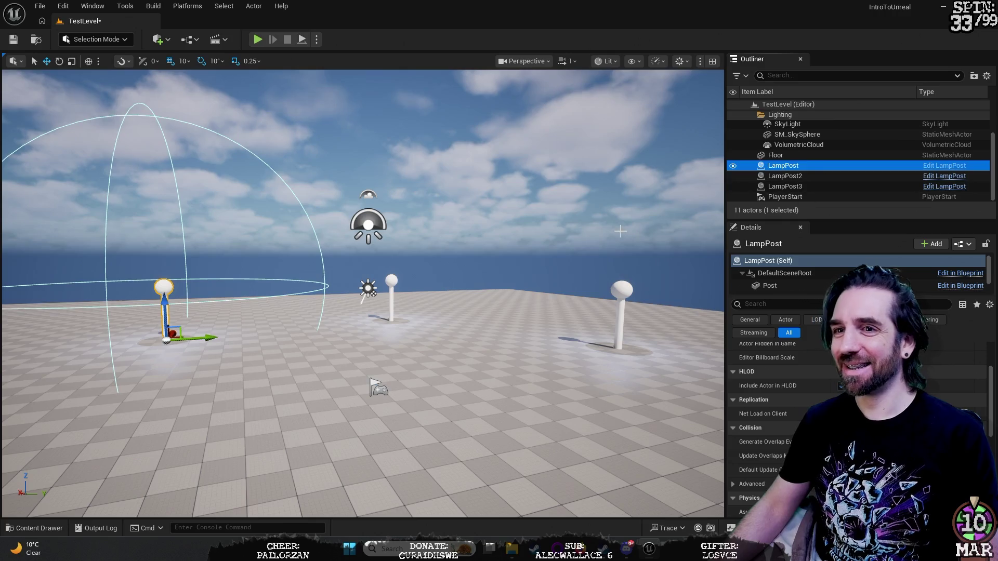
double_click(822, 165)
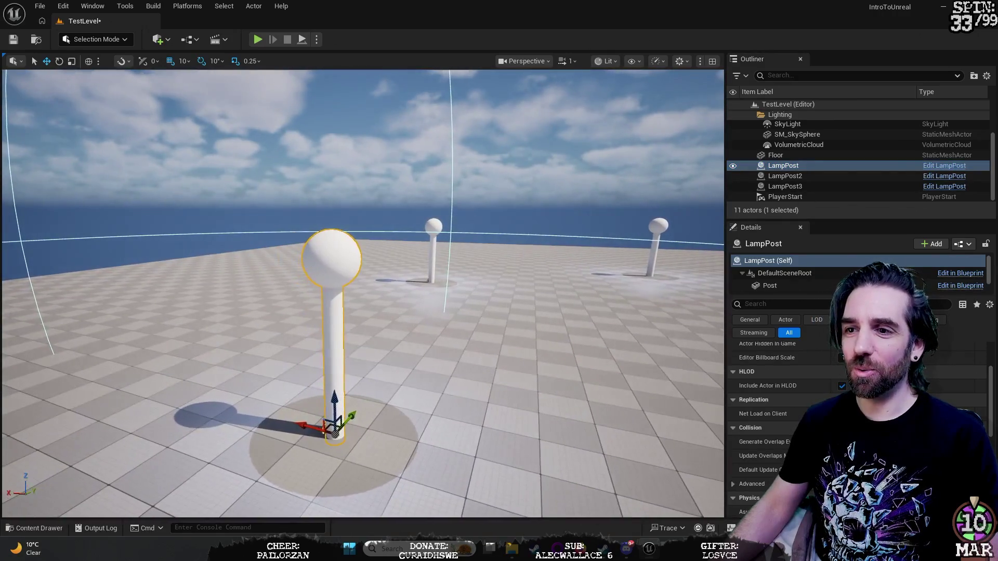
scroll(780, 390, "up", 1)
scroll(780, 374, "up", 1)
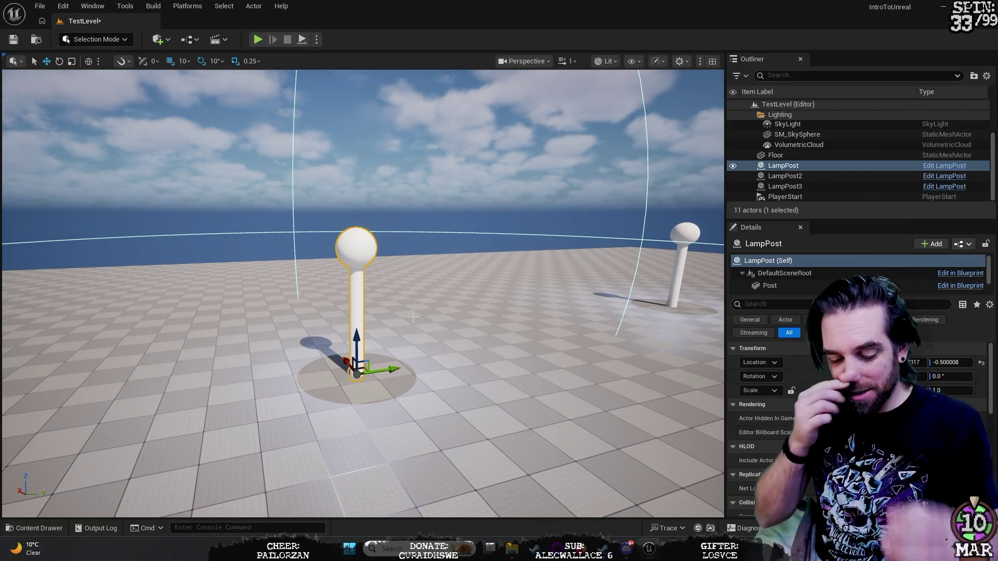
mouse_move(377, 374)
left_mouse_down()
mouse_move(428, 371)
mouse_move(303, 279)
mouse_move(301, 195)
mouse_move(313, 305)
mouse_move(333, 343)
mouse_move(350, 436)
mouse_move(353, 333)
mouse_move(317, 458)
mouse_move(312, 395)
mouse_move(317, 437)
mouse_move(318, 412)
left_mouse_up()
key("e")
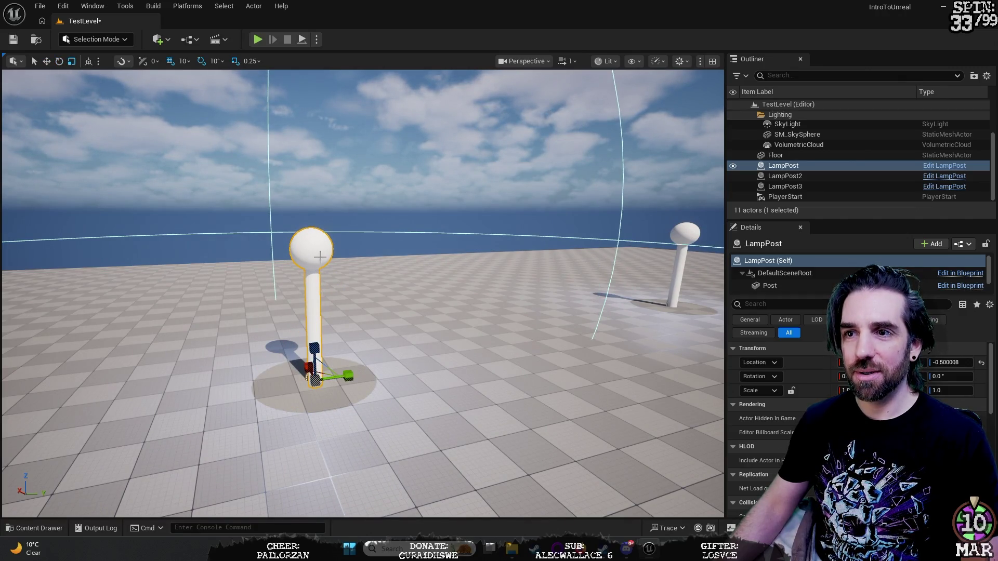
mouse_move(318, 354)
left_mouse_down()
mouse_move(318, 283)
mouse_move(318, 395)
mouse_move(318, 291)
mouse_move(318, 374)
mouse_move(318, 353)
mouse_move(340, 369)
mouse_move(375, 368)
mouse_move(317, 368)
mouse_move(374, 368)
mouse_move(336, 376)
left_mouse_up()
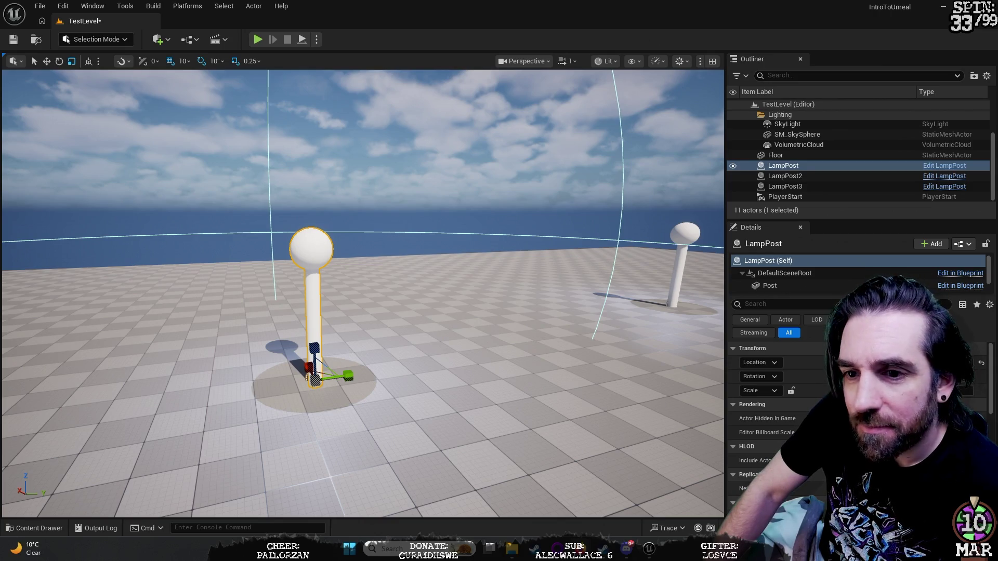
left_click(41, 531)
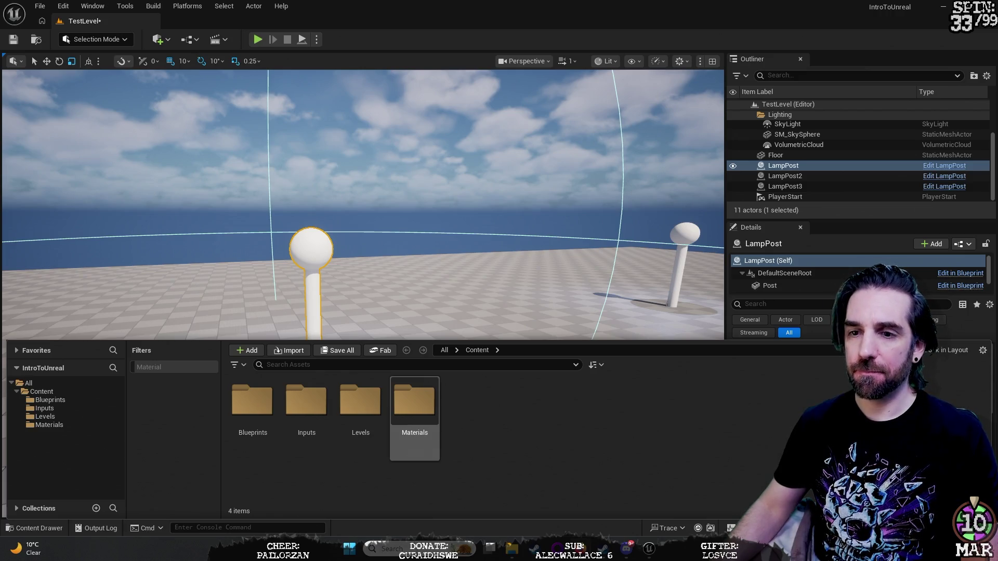
Open the Content Drawer and select the Content folder to show Blueprints, Inputs, Levels and Materials.
key("ctrl+space")
key("ctrl+space")
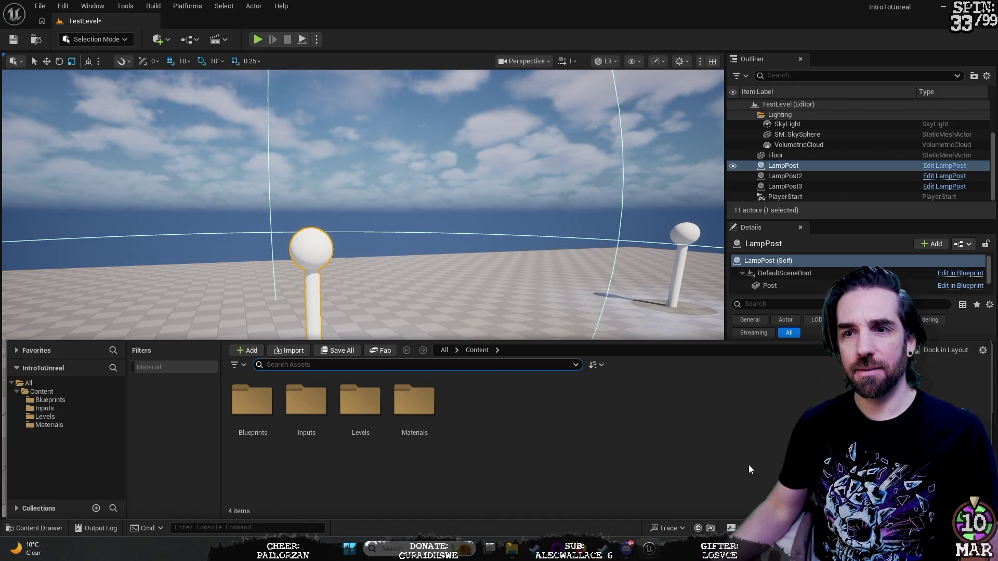
left_click(36, 391)
left_click(537, 474)
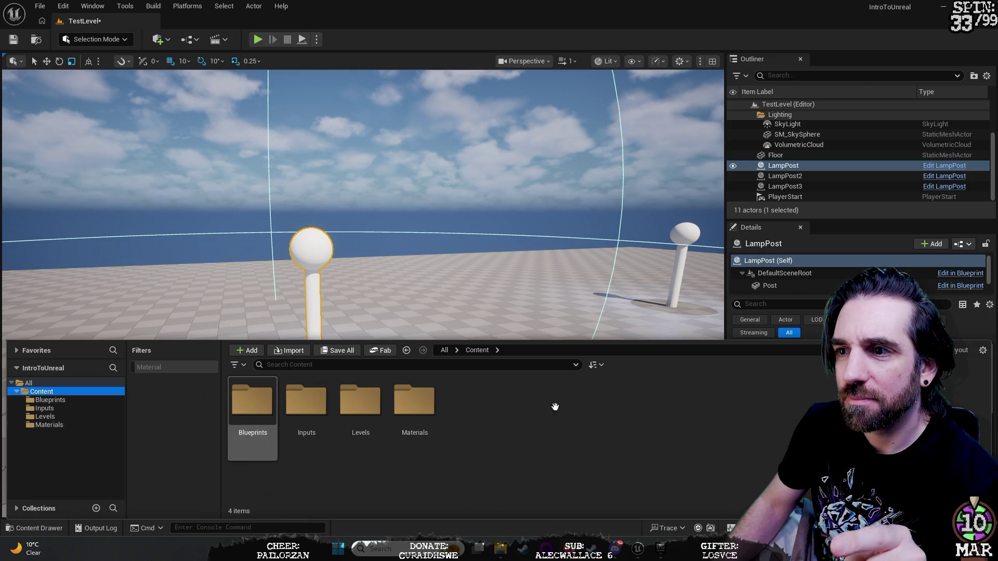
left_click_drag(504, 223, 500, 223)
Check the Blueprints folder, fly back to view all three lampposts, and widen the Outliner and Details panels.
key("ctrl+space")
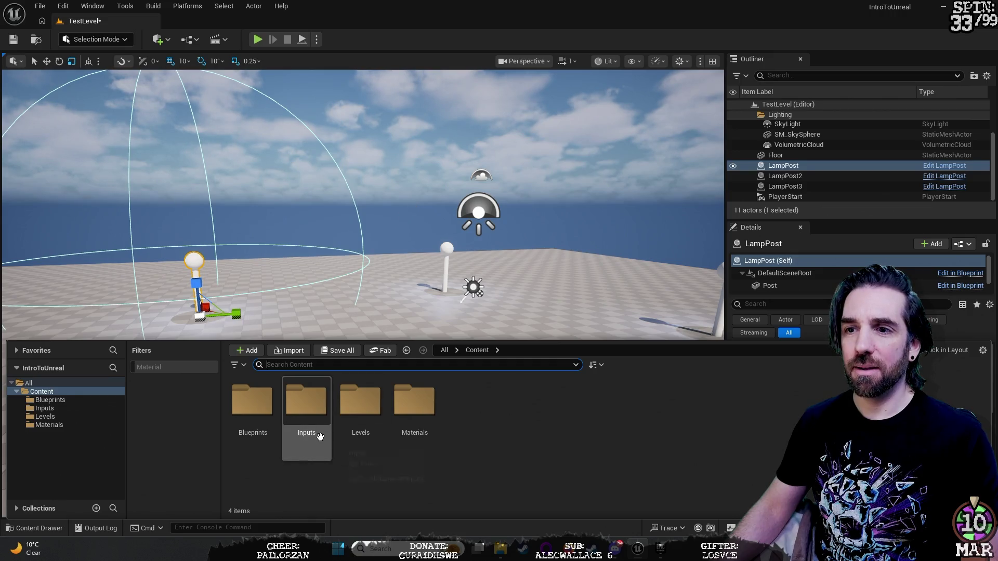
left_click(260, 408)
left_click_drag(479, 401, 551, 358)
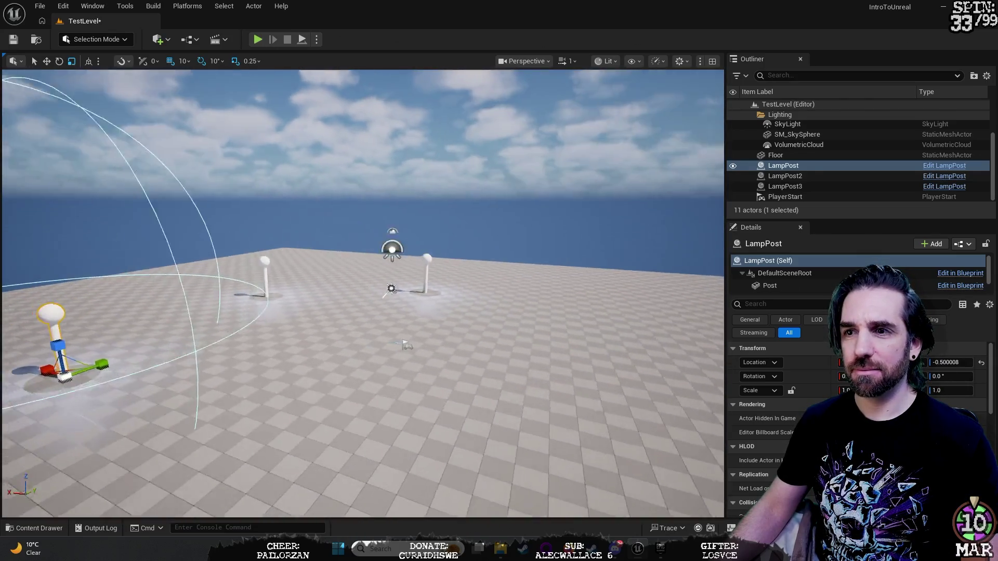
left_click_drag(551, 359, 520, 359)
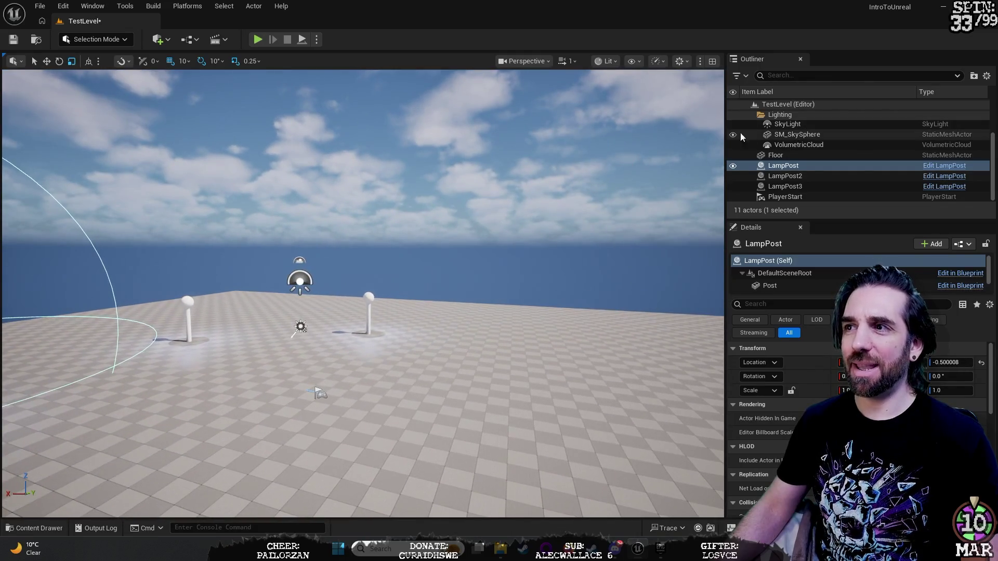
mouse_move(727, 224)
left_mouse_down()
mouse_move(459, 223)
mouse_move(738, 223)
mouse_move(715, 219)
left_mouse_up()
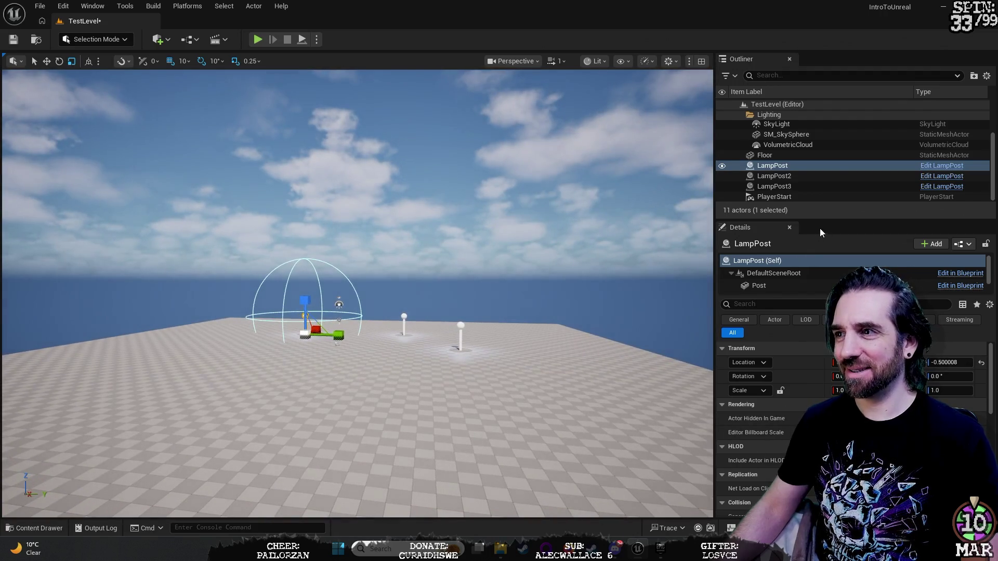
Select SM_SkySphere, resize the Outliner and Details areas, and dock Details as a tab beside the Outliner.
left_click_drag(820, 219, 829, 270)
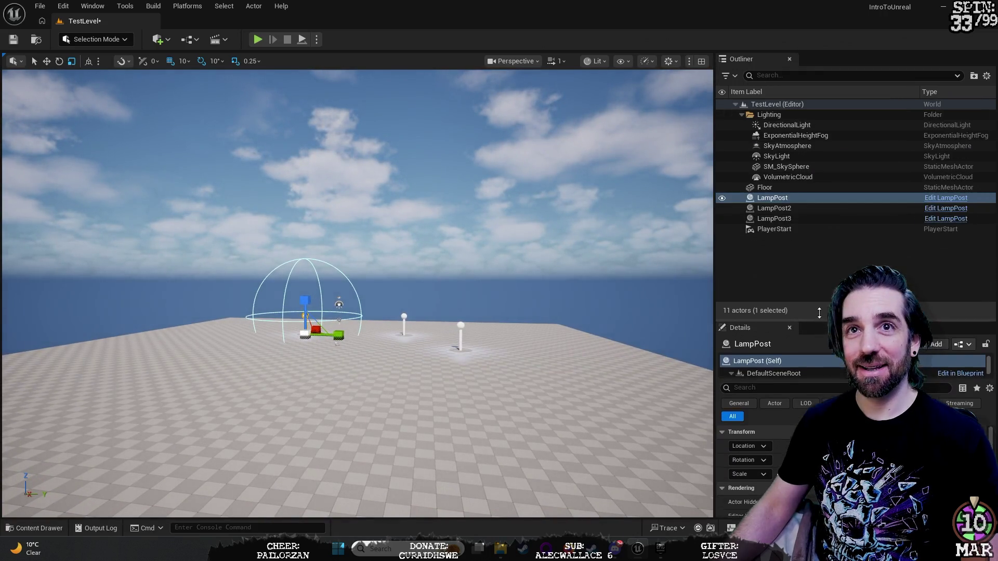
left_click(711, 245)
left_click_drag(695, 245, 578, 259)
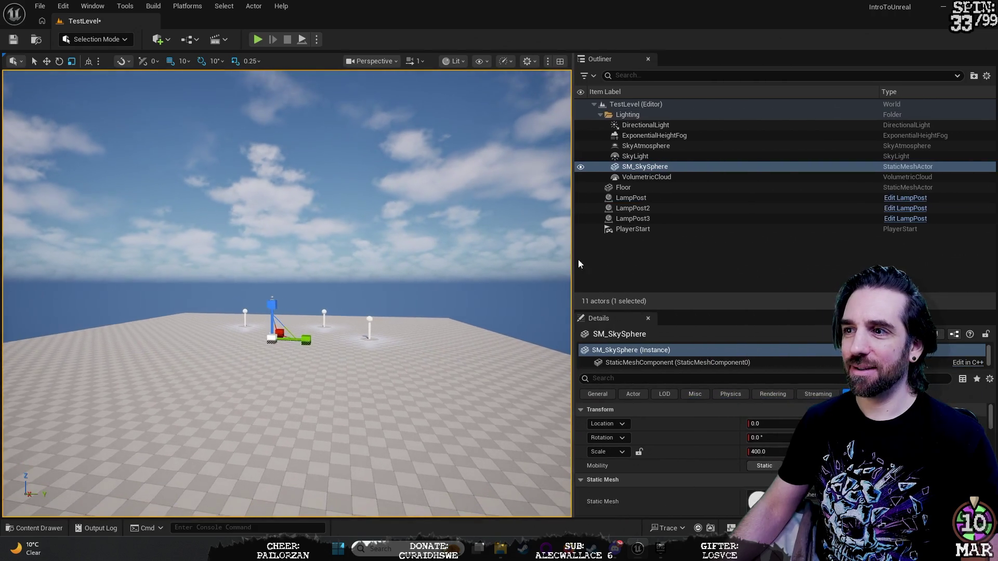
left_click_drag(731, 312, 700, 291)
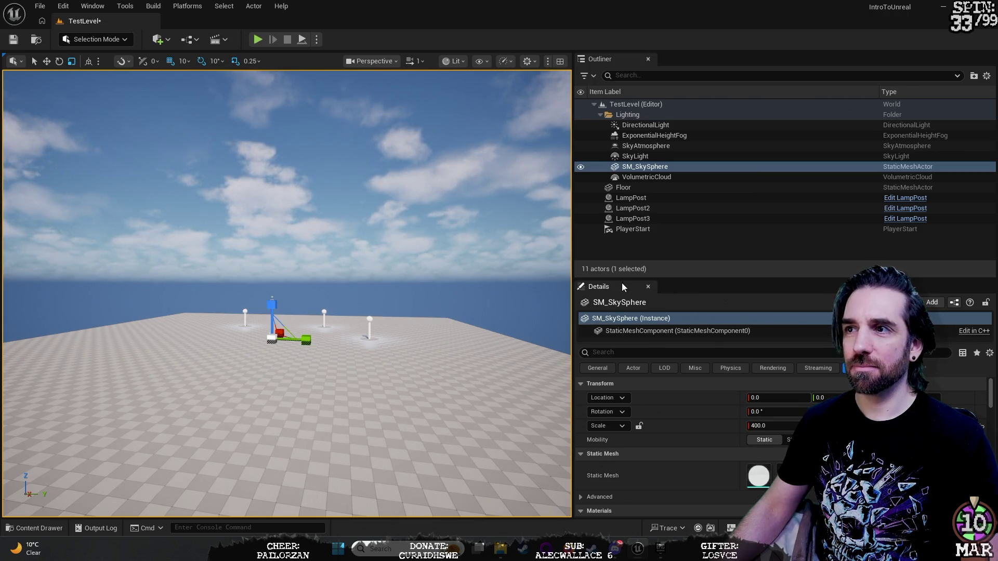
mouse_move(623, 289)
left_mouse_down()
mouse_move(666, 143)
mouse_move(669, 86)
mouse_move(646, 253)
mouse_move(650, 105)
mouse_move(668, 65)
mouse_move(643, 67)
mouse_move(682, 61)
left_mouse_up()
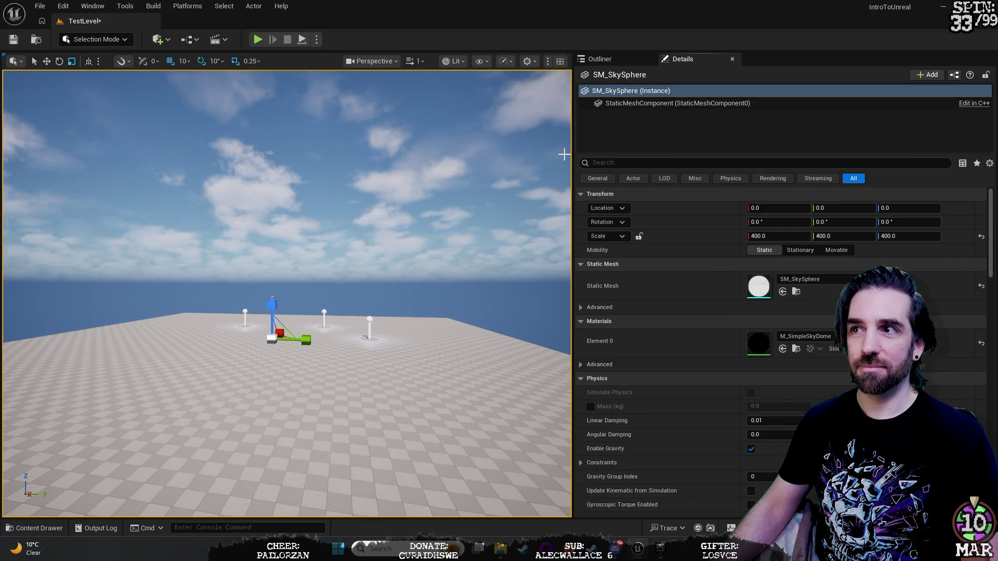
mouse_move(394, 222)
left_mouse_down()
mouse_move(393, 199)
mouse_move(452, 208)
mouse_move(457, 185)
mouse_move(447, 179)
mouse_move(432, 192)
mouse_move(462, 192)
mouse_move(455, 182)
mouse_move(473, 183)
mouse_move(474, 172)
mouse_move(463, 169)
mouse_move(489, 173)
mouse_move(458, 175)
left_mouse_up()
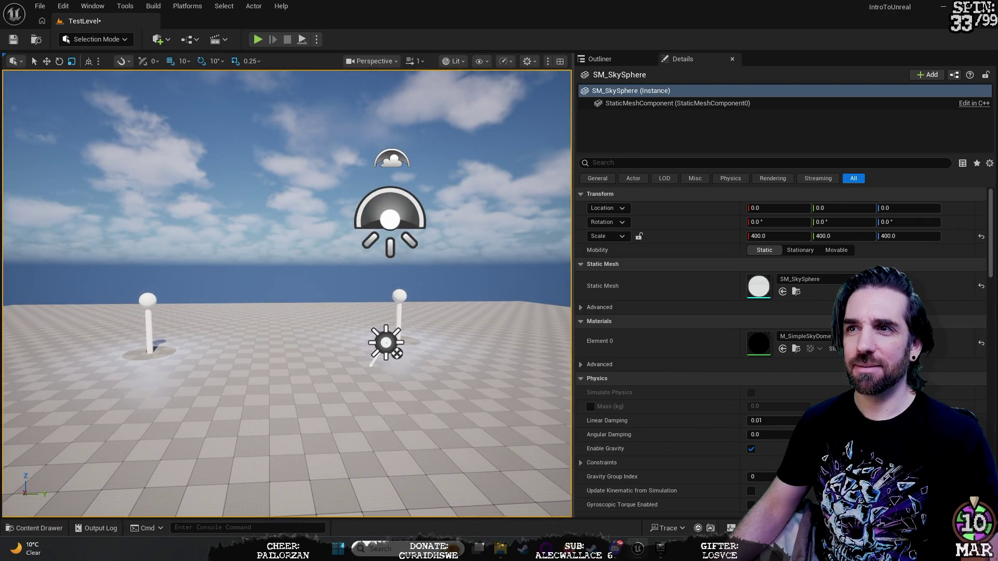
left_click(102, 9)
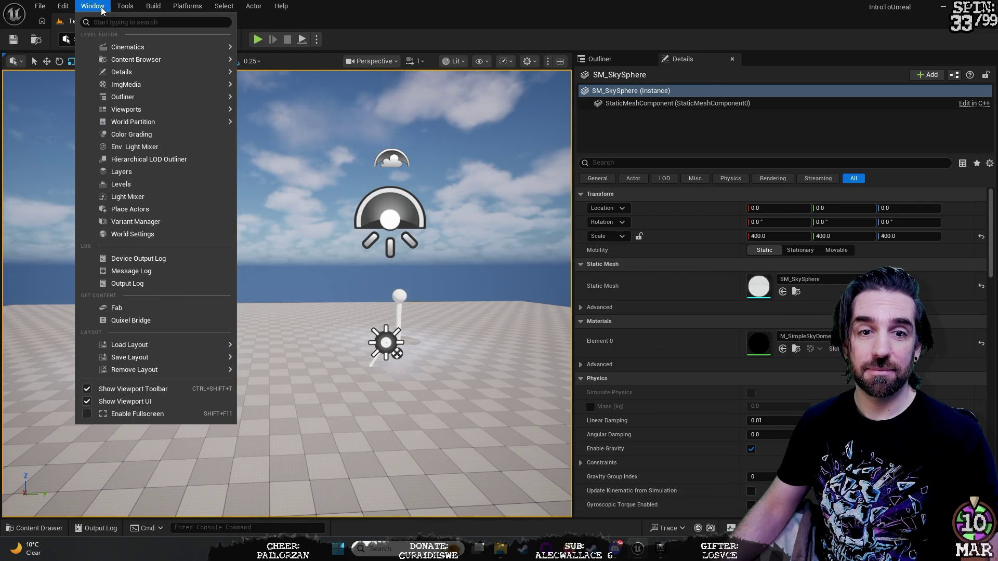
mouse_move(208, 347)
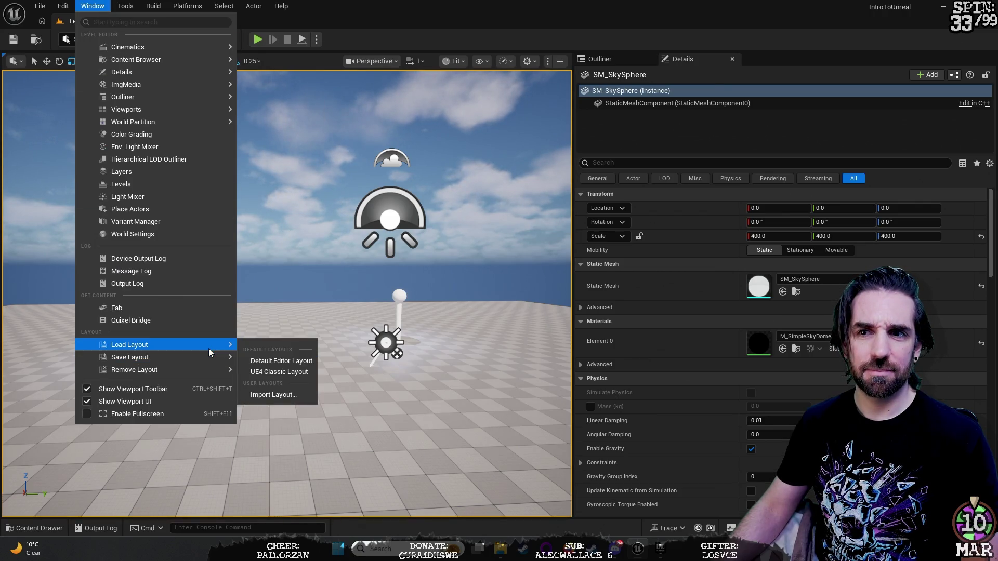
left_click(302, 363)
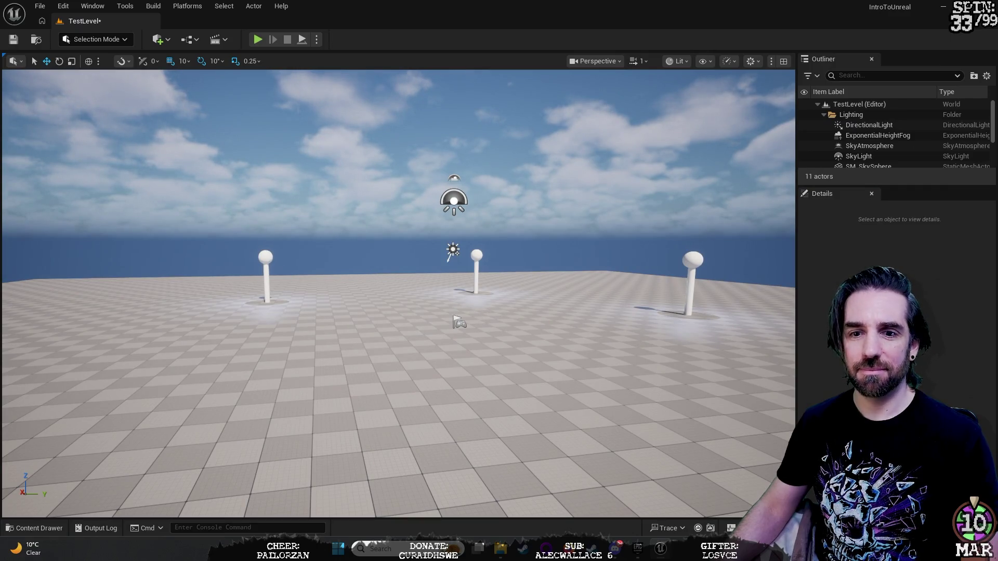
mouse_move(296, 340)
left_mouse_down()
mouse_move(375, 333)
mouse_move(349, 382)
mouse_move(281, 387)
mouse_move(255, 367)
mouse_move(312, 366)
mouse_move(281, 375)
mouse_move(281, 353)
mouse_move(280, 374)
mouse_move(291, 375)
mouse_move(254, 369)
left_mouse_up()
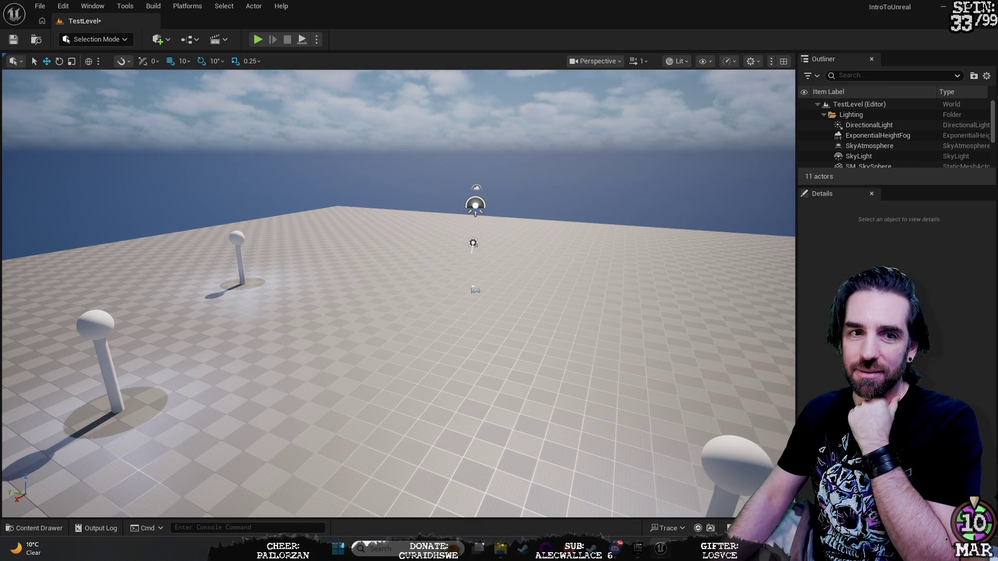
Answer Zenva quiz question #1 with Details, then minimize the browser to reveal the editor.
mouse_move(0, 40)
left_mouse_down()
mouse_move(709, 40)
mouse_move(719, 29)
mouse_move(584, 32)
left_mouse_up()
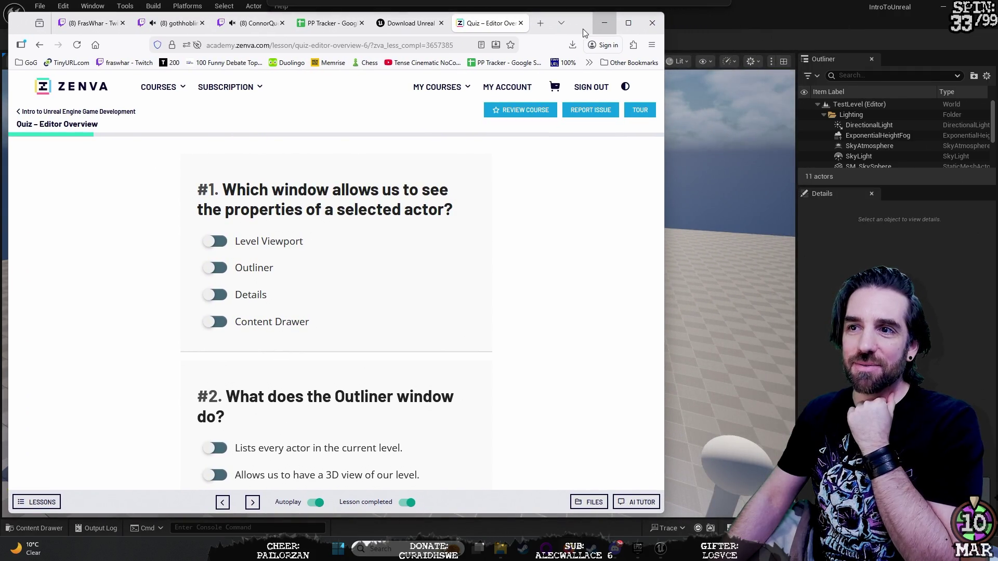
left_click_drag(582, 29, 583, 23)
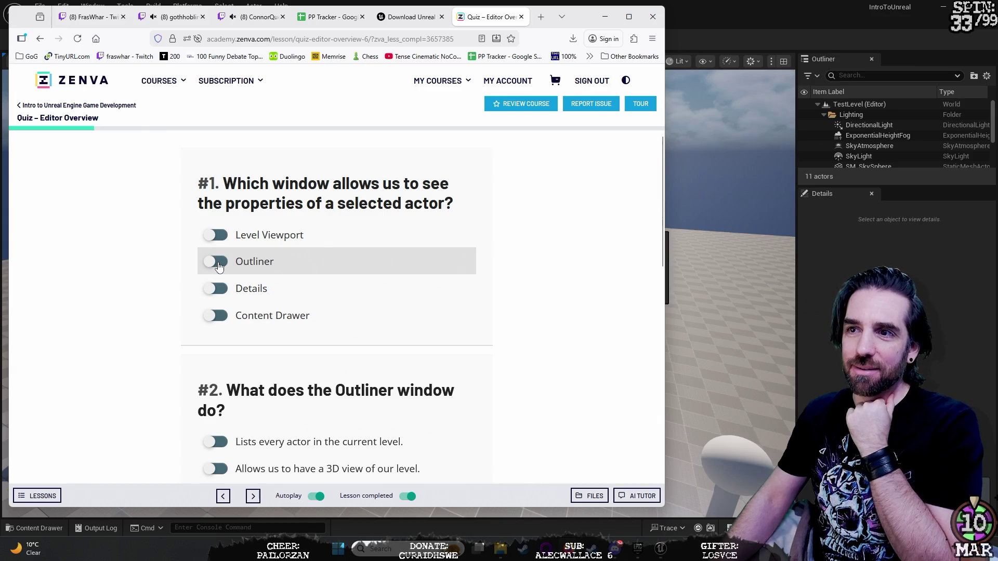
left_click(222, 297)
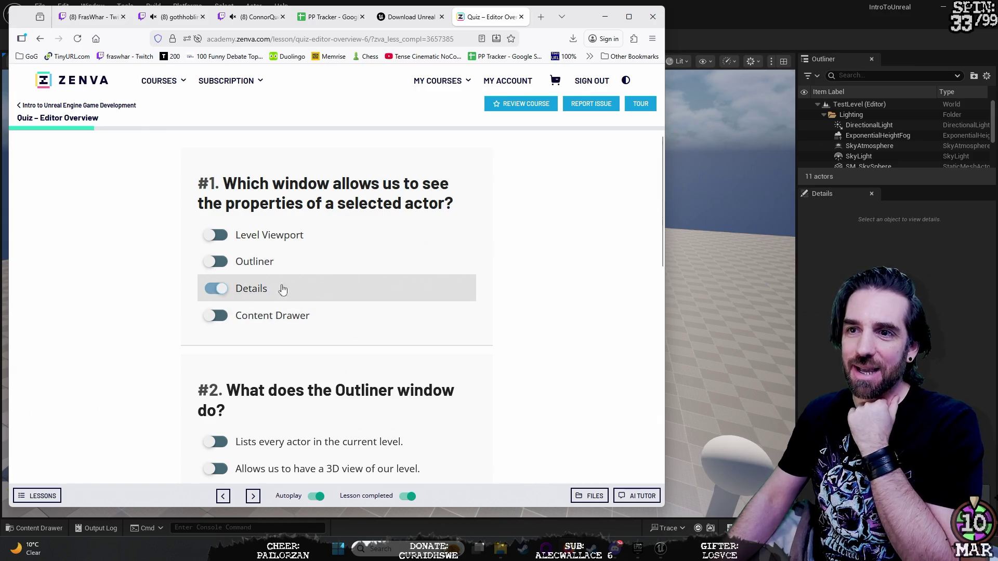
left_click_drag(587, 22, 585, 32)
left_click(602, 27)
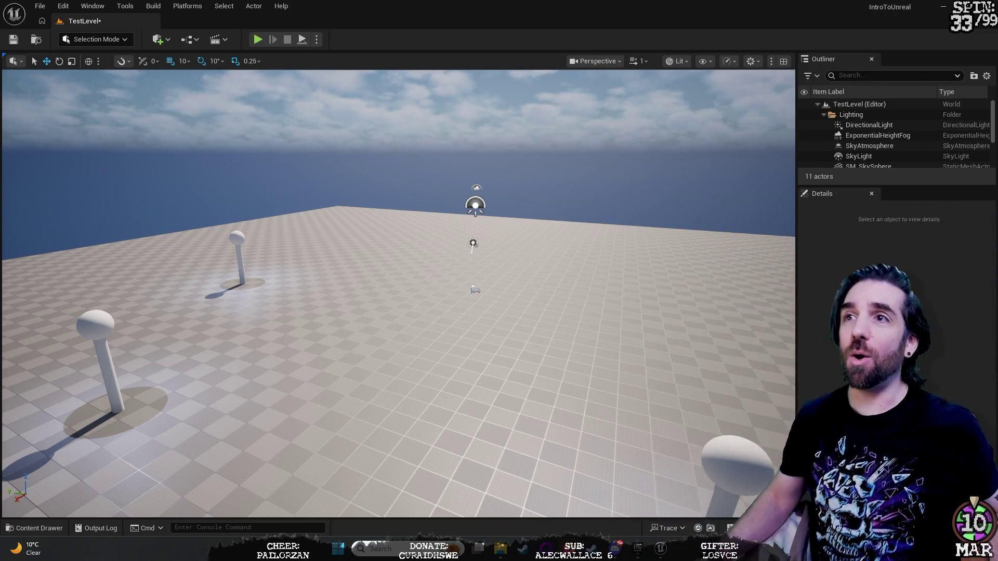
mouse_move(0, 73)
left_mouse_down()
mouse_move(633, 70)
mouse_move(491, 73)
left_mouse_up()
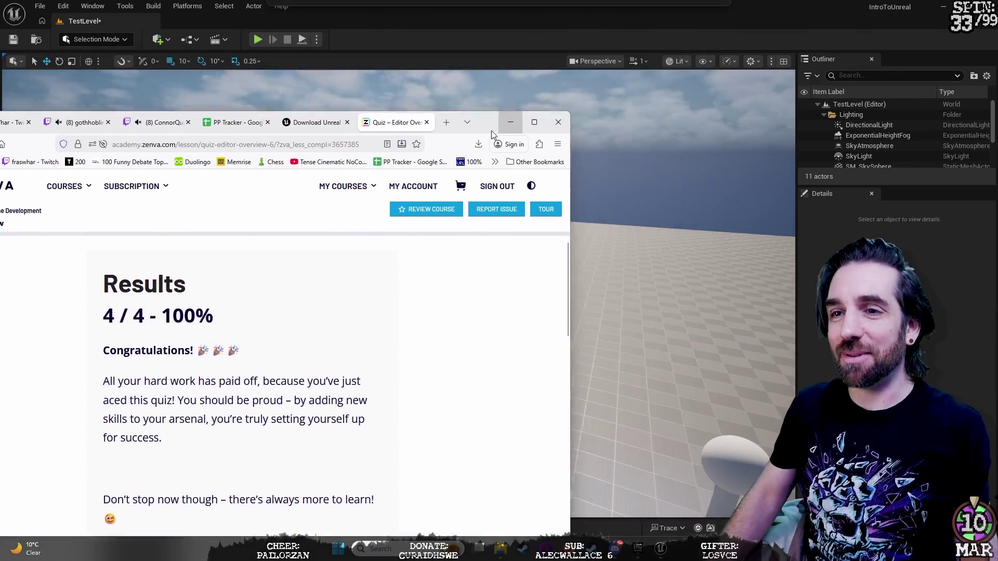
left_click(508, 65)
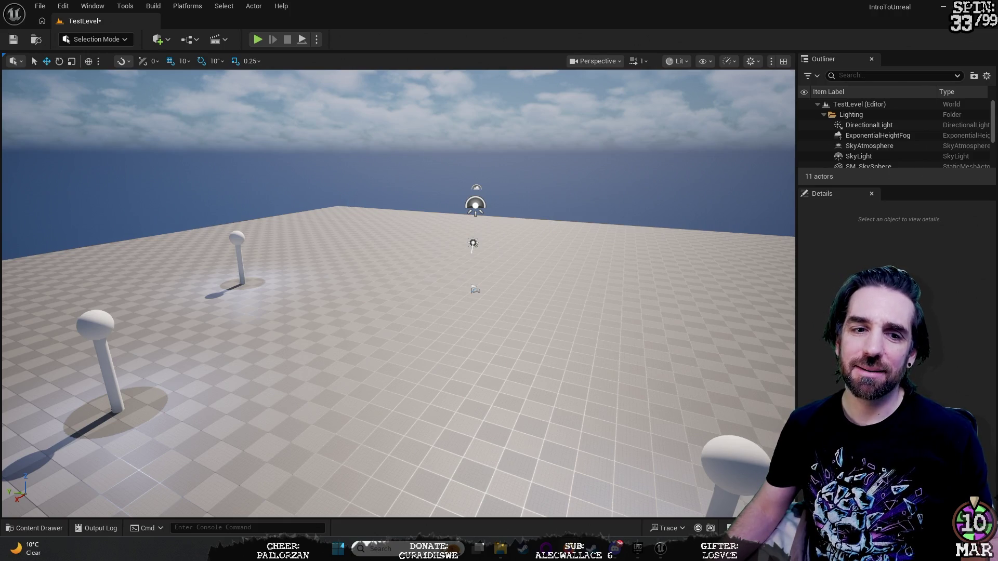
Look around the lampposts, then stretch the Outliner down until all 11 actors are listed.
mouse_move(398, 293)
left_mouse_down()
mouse_move(401, 229)
mouse_move(401, 271)
mouse_move(366, 268)
mouse_move(436, 268)
mouse_move(416, 268)
mouse_move(416, 281)
left_mouse_up()
mouse_move(398, 294)
left_mouse_down()
mouse_move(473, 285)
mouse_move(463, 202)
mouse_move(462, 312)
mouse_move(457, 291)
mouse_move(442, 292)
mouse_move(473, 291)
left_mouse_up()
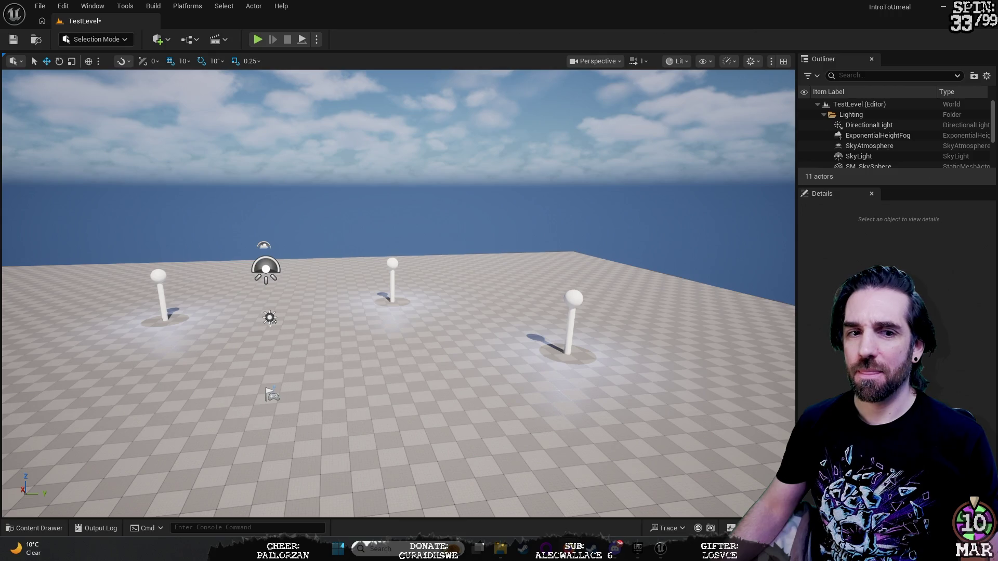
left_click_drag(612, 203, 666, 203)
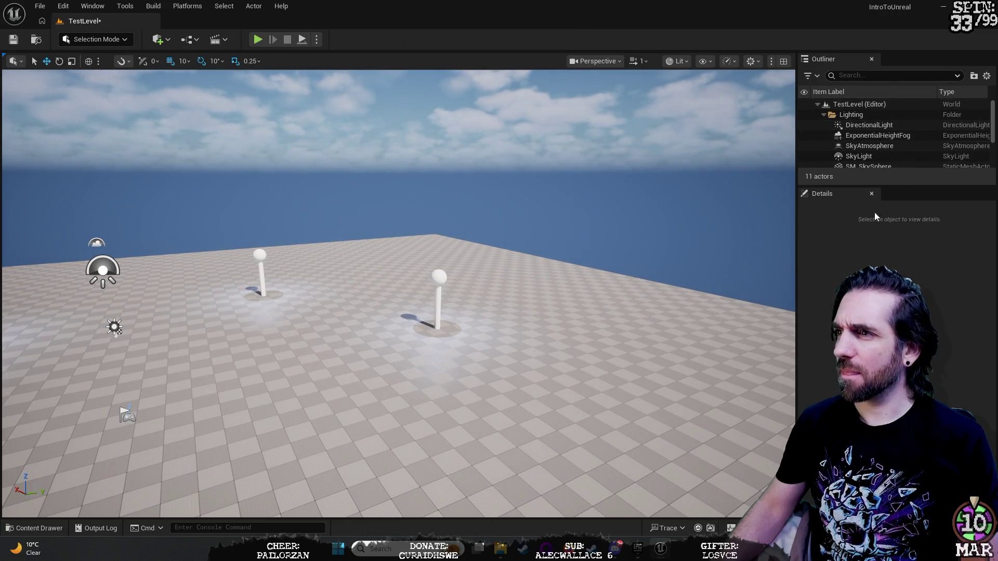
left_click_drag(873, 184, 874, 327)
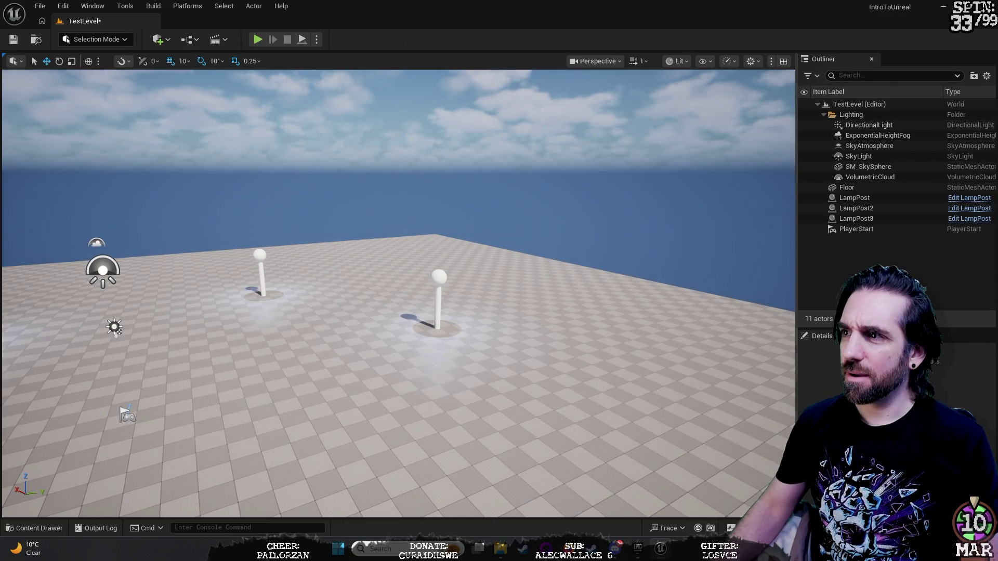
Select SM_SkySphere, widen the side panels, and frame the sky sphere in the viewport with F.
left_click(868, 167)
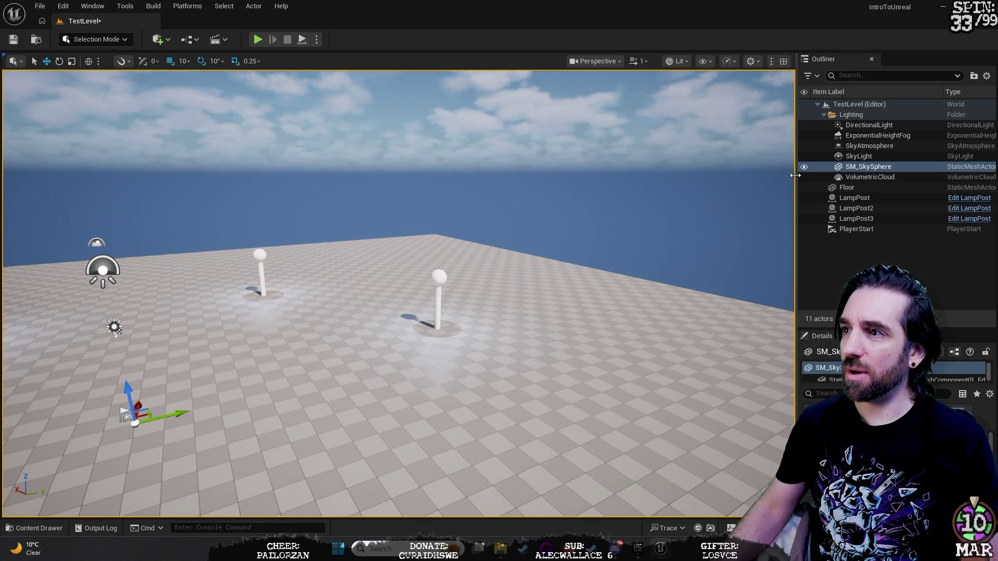
left_click_drag(795, 175, 722, 175)
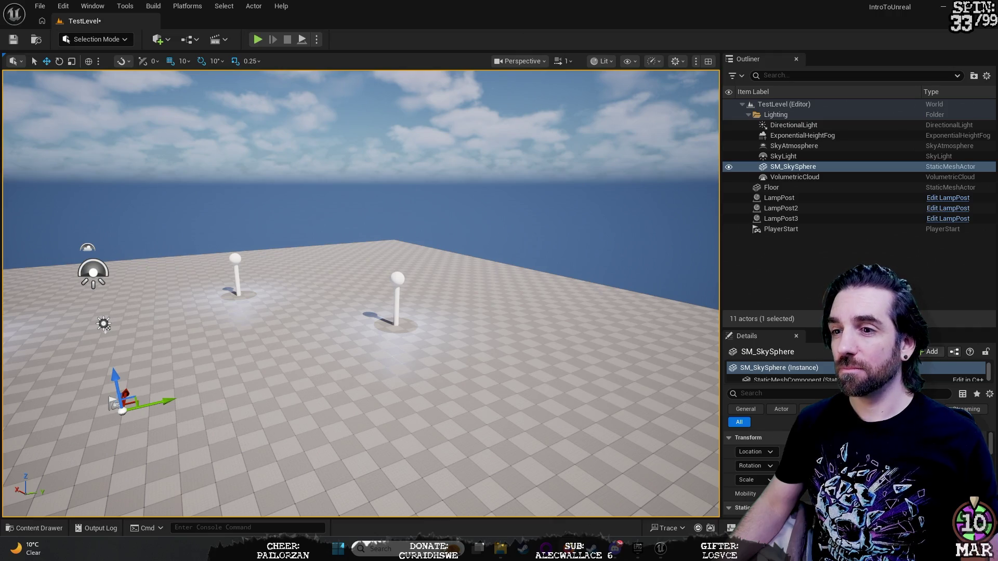
key("f")
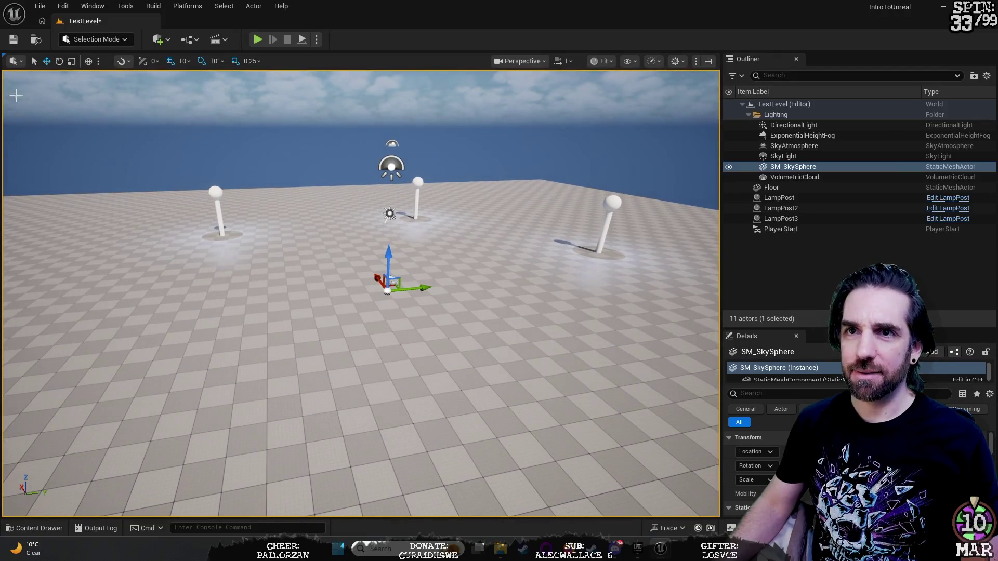
left_click(40, 6)
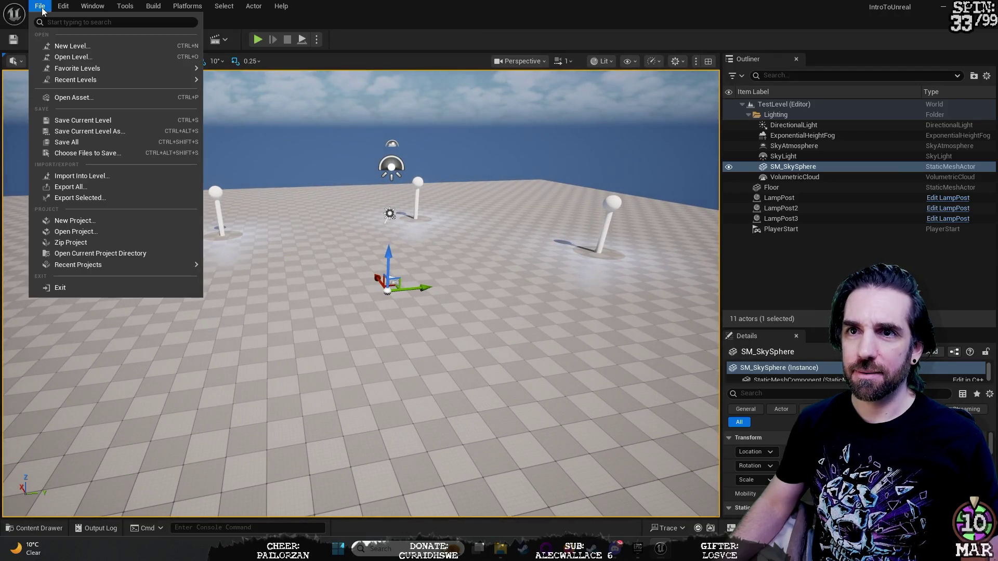
Create a new level from the Basic template, saving TestLevel when prompted.
left_click(98, 46)
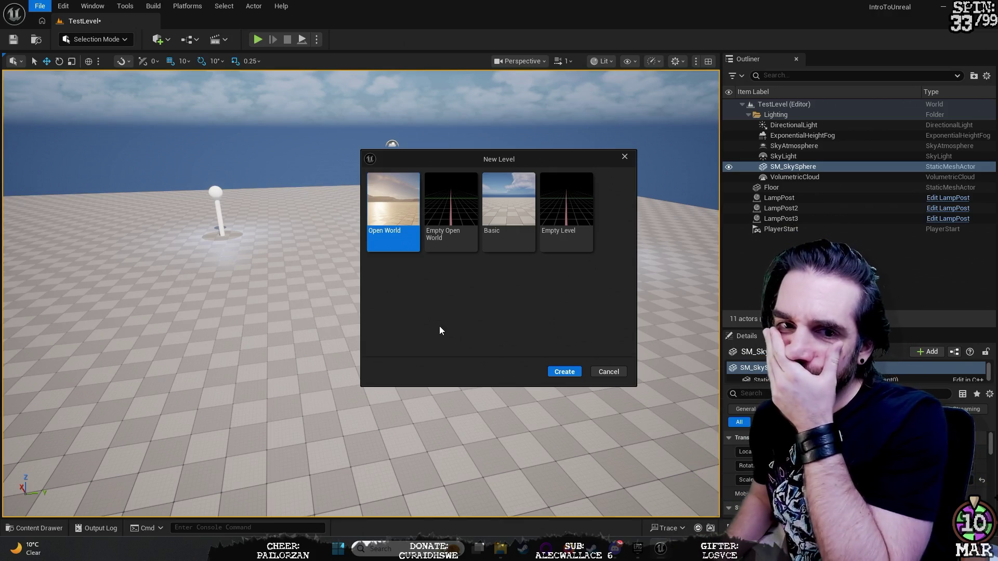
left_click(513, 213)
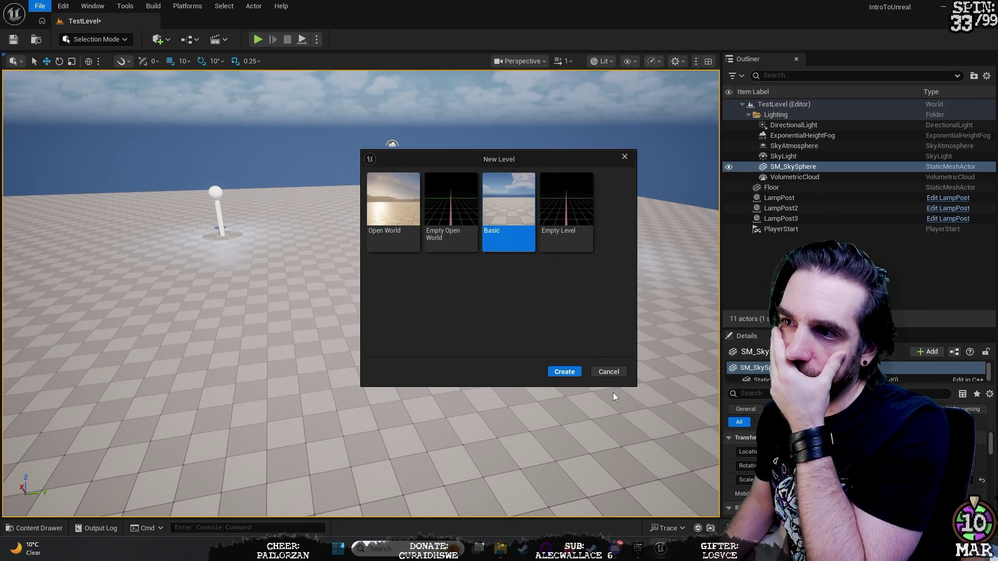
left_click(565, 372)
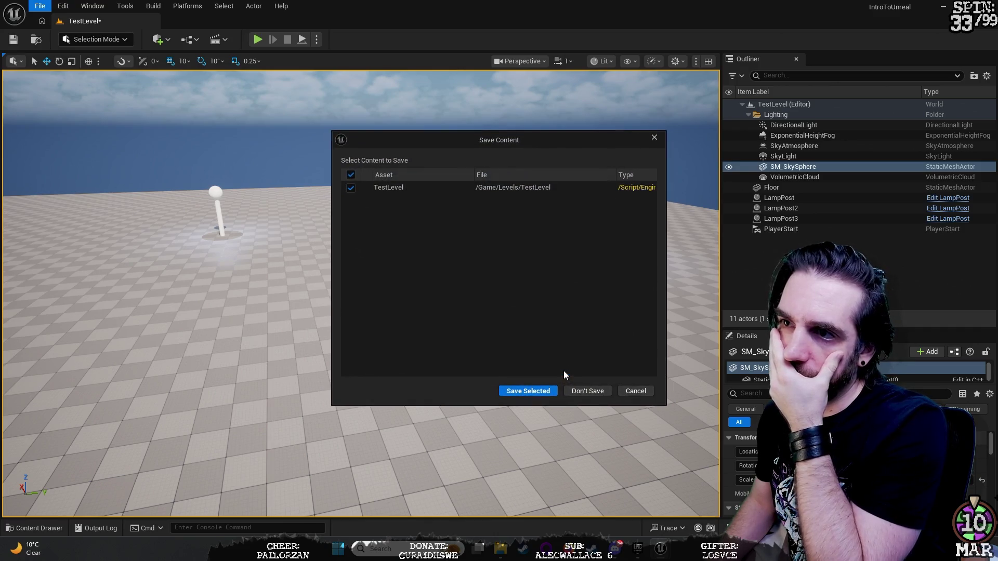
left_click(528, 391)
mouse_move(615, 401)
left_mouse_down()
mouse_move(572, 512)
mouse_move(577, 447)
mouse_move(541, 435)
mouse_move(535, 405)
mouse_move(530, 431)
mouse_move(514, 434)
mouse_move(559, 431)
left_mouse_up()
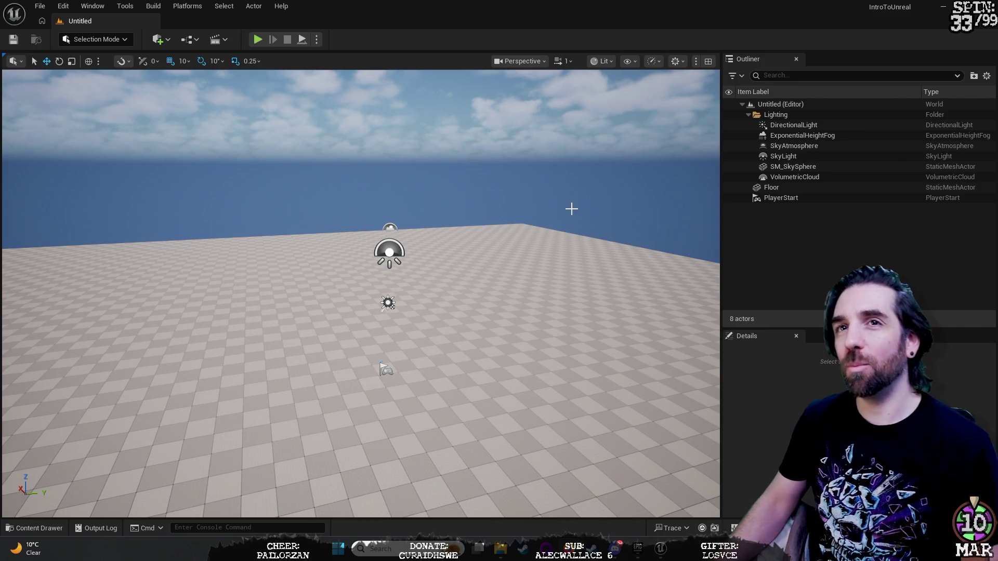
mouse_move(560, 223)
left_mouse_down()
mouse_move(592, 182)
mouse_move(577, 197)
mouse_move(583, 208)
left_mouse_up()
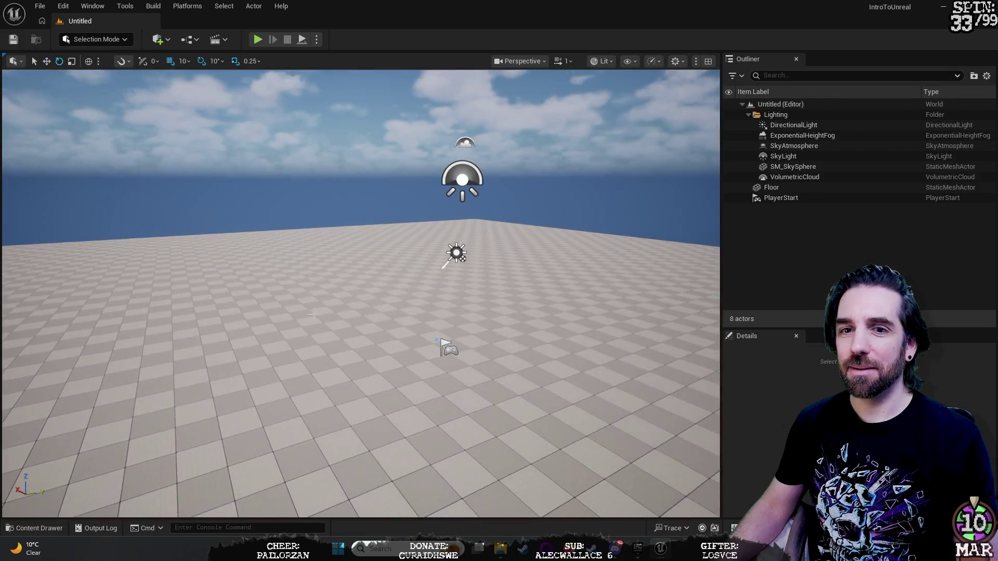
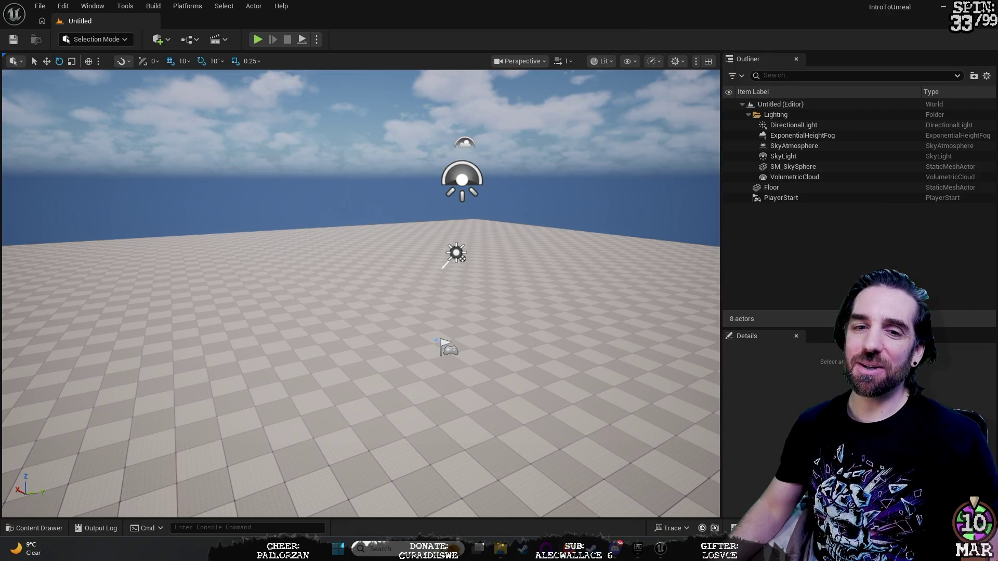
Save the untitled level as FrasMap in /All/Content/Levels, next to TestLevel.
mouse_move(378, 201)
left_mouse_down()
mouse_move(377, 229)
mouse_move(377, 208)
mouse_move(377, 224)
mouse_move(411, 217)
left_mouse_up()
mouse_move(153, 218)
left_mouse_down()
mouse_move(153, 197)
mouse_move(154, 229)
mouse_move(148, 219)
left_mouse_up()
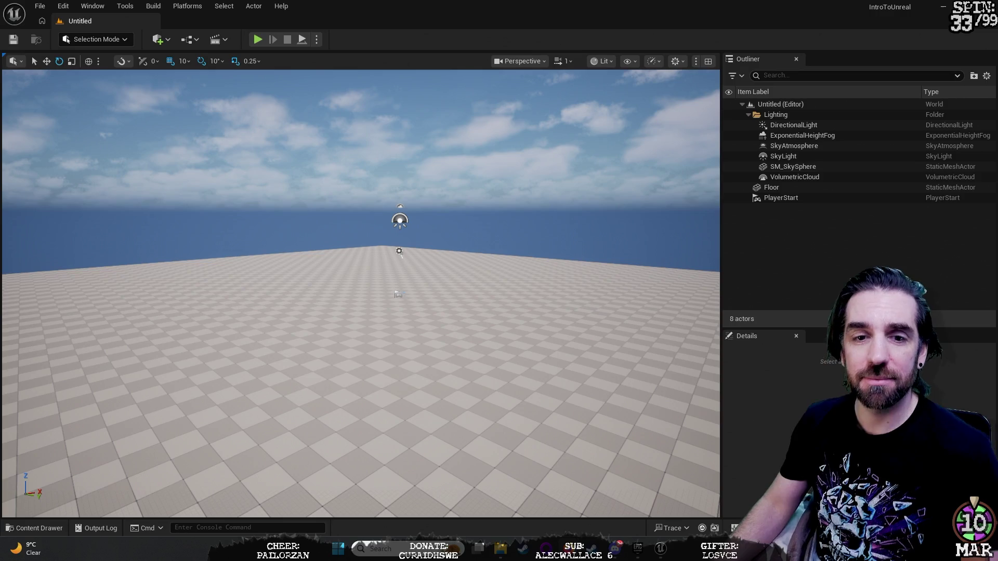
mouse_move(361, 294)
left_mouse_down()
mouse_move(360, 250)
mouse_move(364, 291)
mouse_move(385, 312)
mouse_move(400, 291)
mouse_move(426, 286)
mouse_move(416, 260)
mouse_move(385, 312)
mouse_move(384, 270)
mouse_move(385, 312)
mouse_move(364, 323)
mouse_move(385, 323)
mouse_move(374, 297)
mouse_move(374, 323)
mouse_move(349, 325)
mouse_move(364, 314)
left_mouse_up()
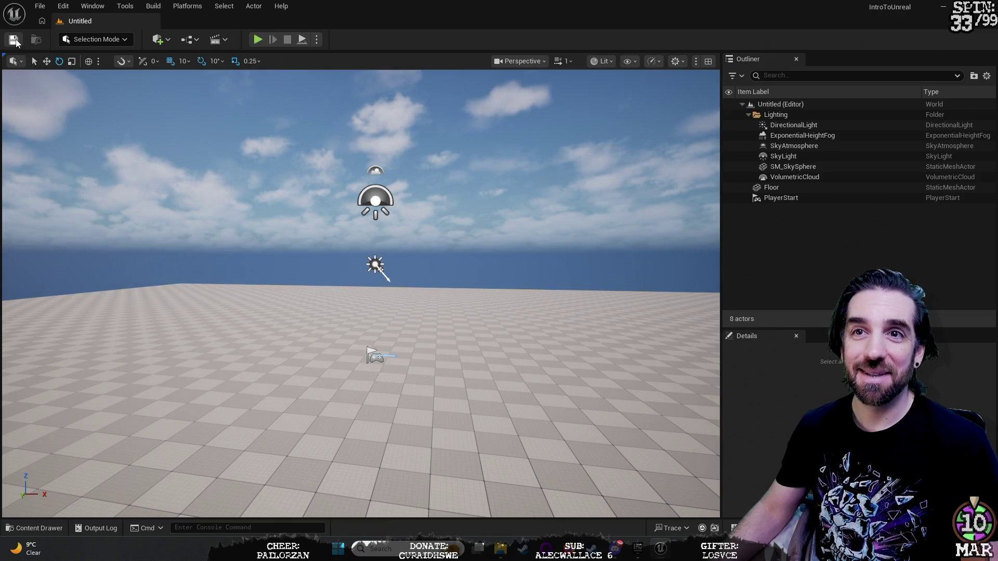
left_click(14, 40)
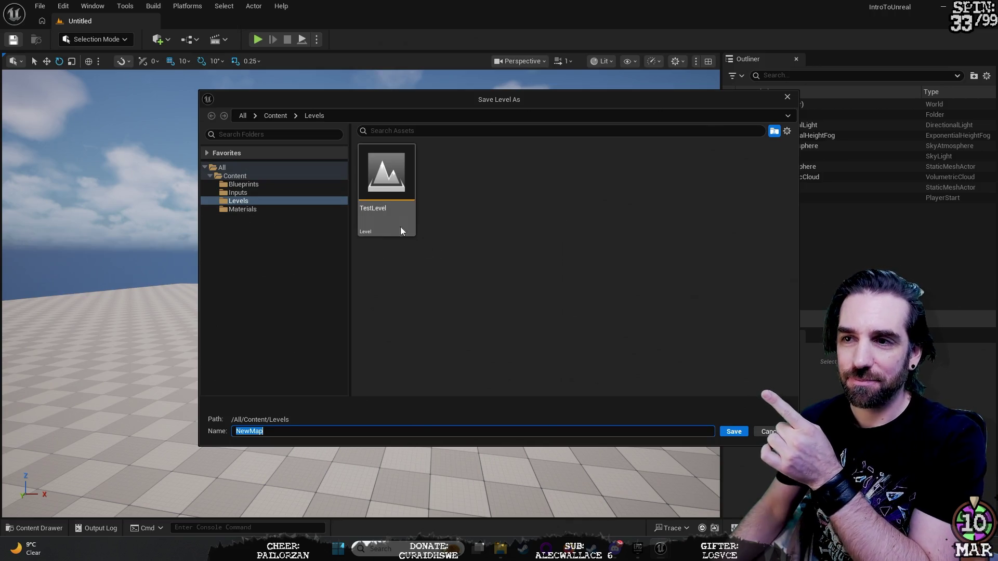
left_click(454, 246)
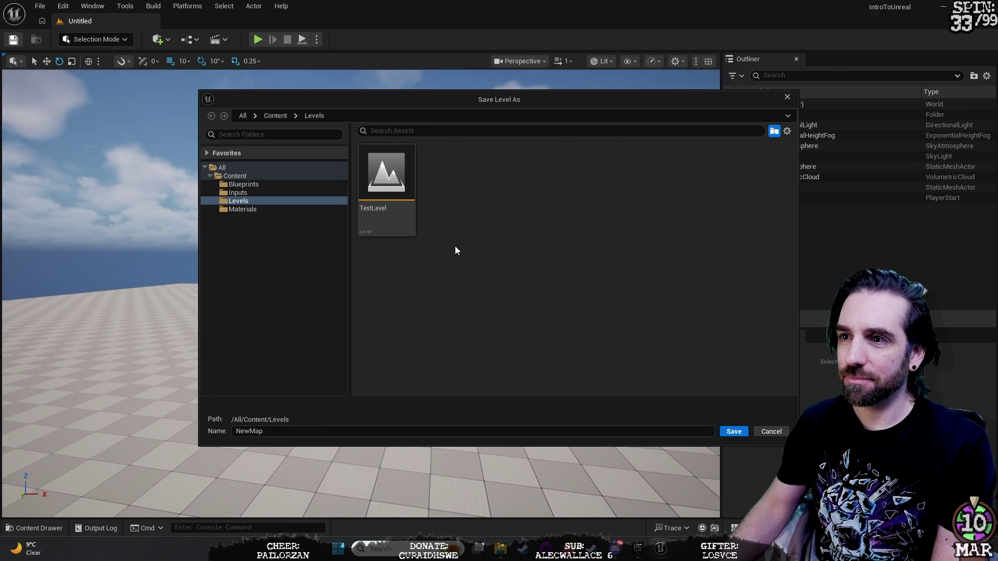
right_click(458, 242)
left_click(413, 292)
left_click(274, 434)
type("Fras")
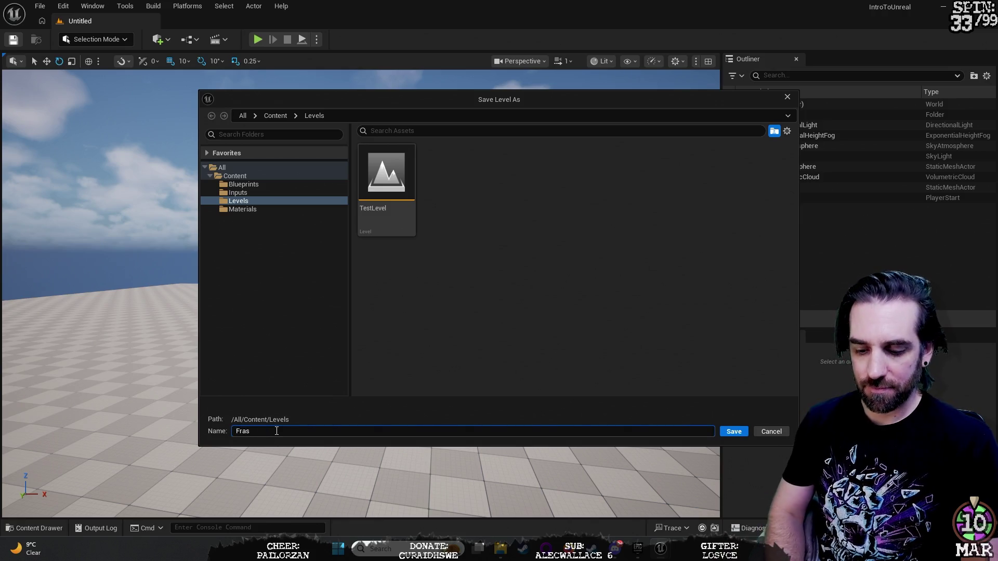
left_click(742, 432)
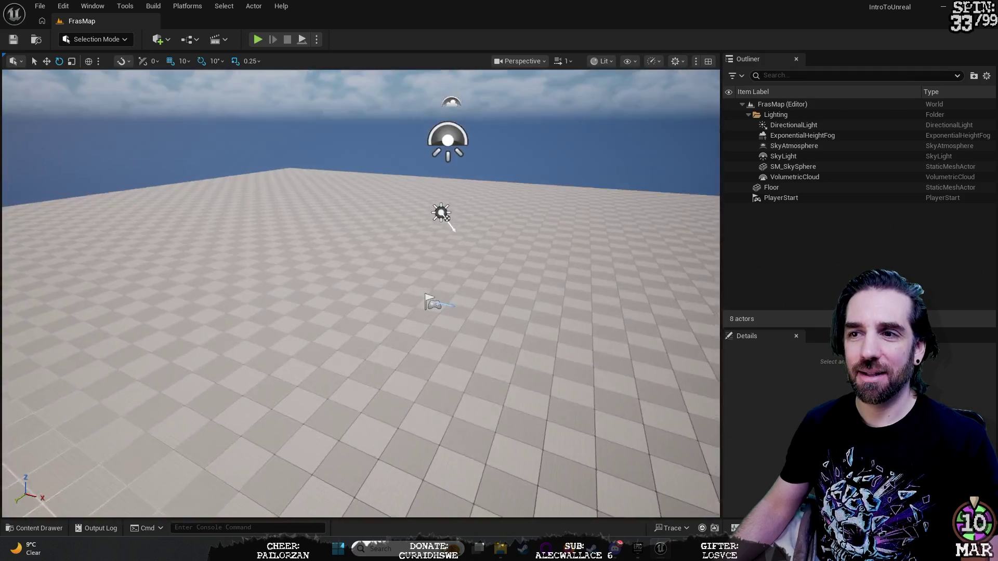
key("ctrl+space")
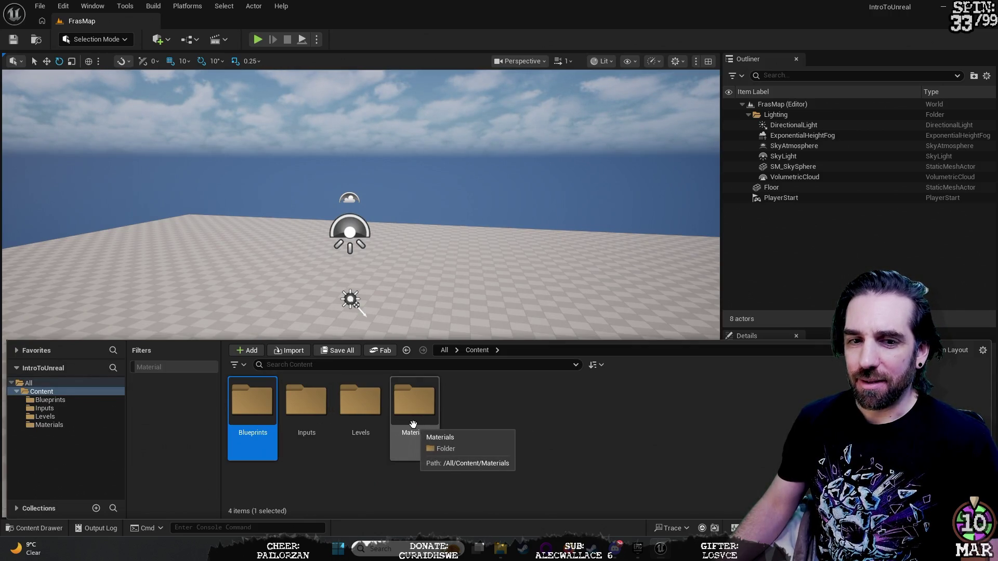
double_click(368, 418)
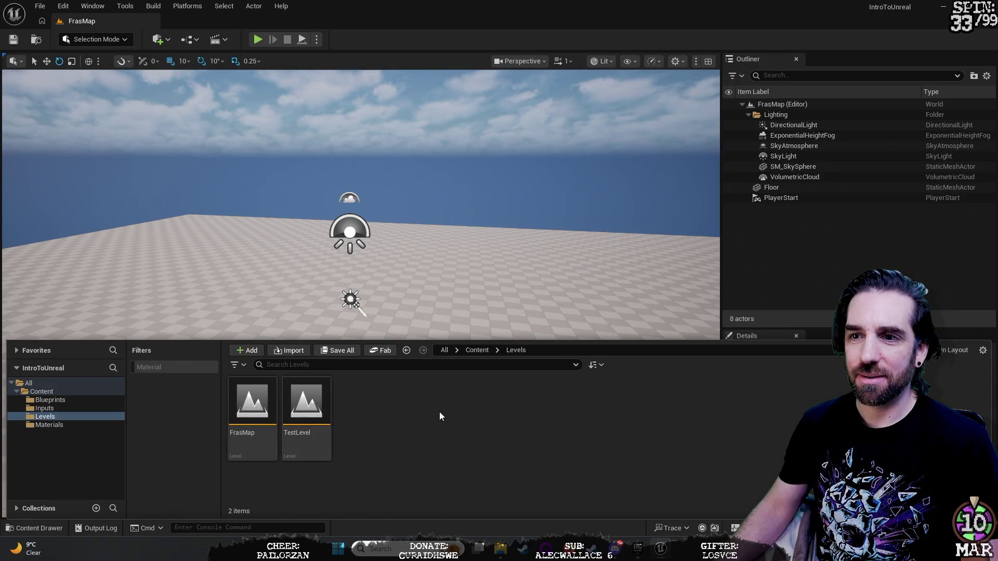
mouse_move(462, 271)
left_mouse_down()
mouse_move(462, 304)
mouse_move(494, 276)
mouse_move(422, 273)
mouse_move(448, 274)
mouse_move(454, 215)
mouse_move(463, 280)
mouse_move(473, 284)
mouse_move(466, 263)
mouse_move(366, 263)
mouse_move(348, 312)
mouse_move(312, 305)
mouse_move(445, 295)
left_mouse_up()
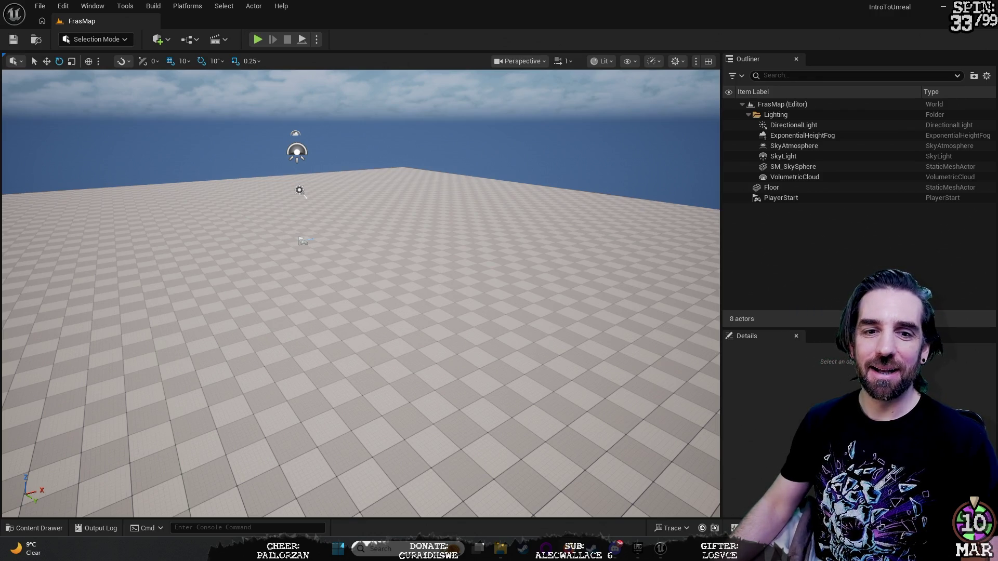
key("w")
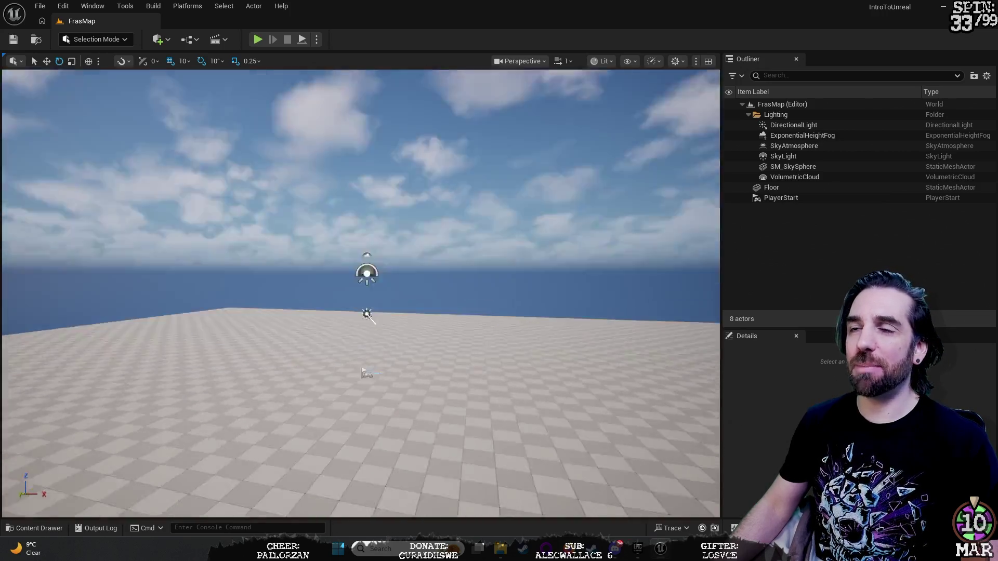
key("d")
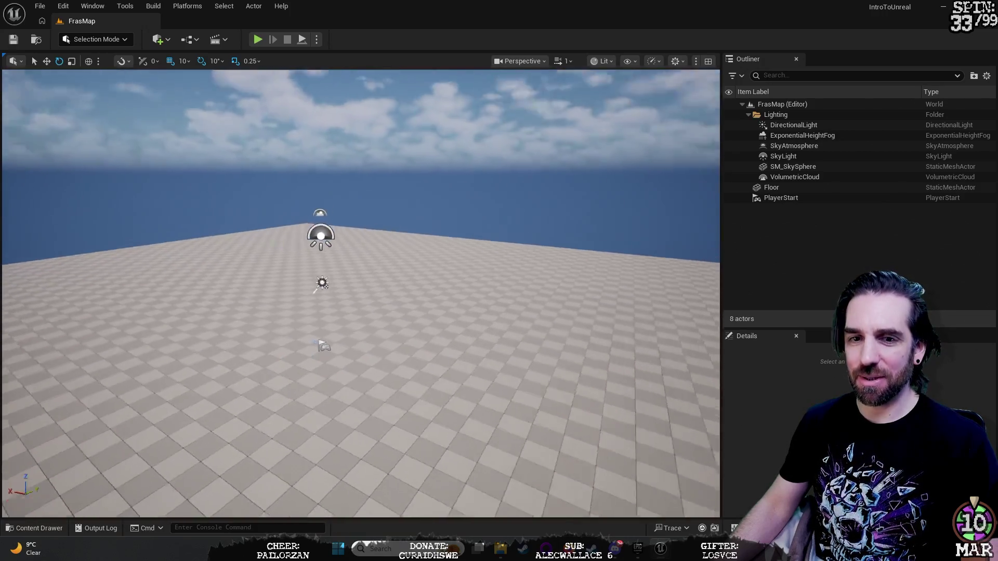
key("a")
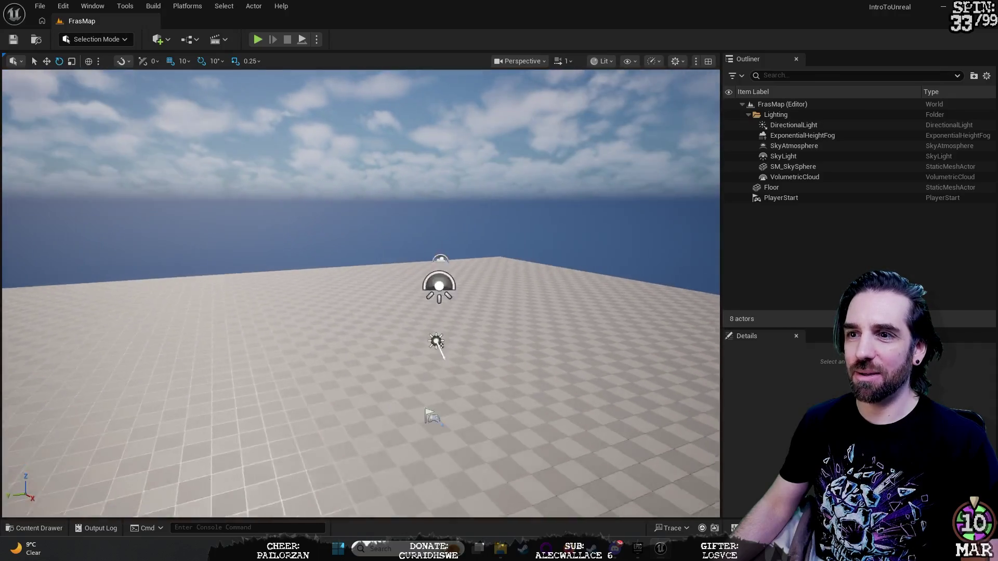
key("d")
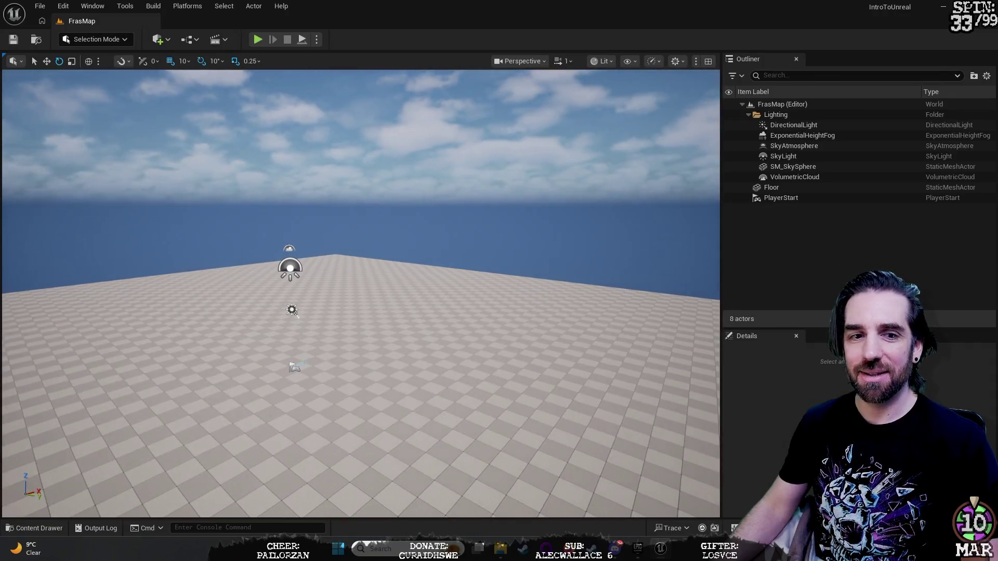
key("w")
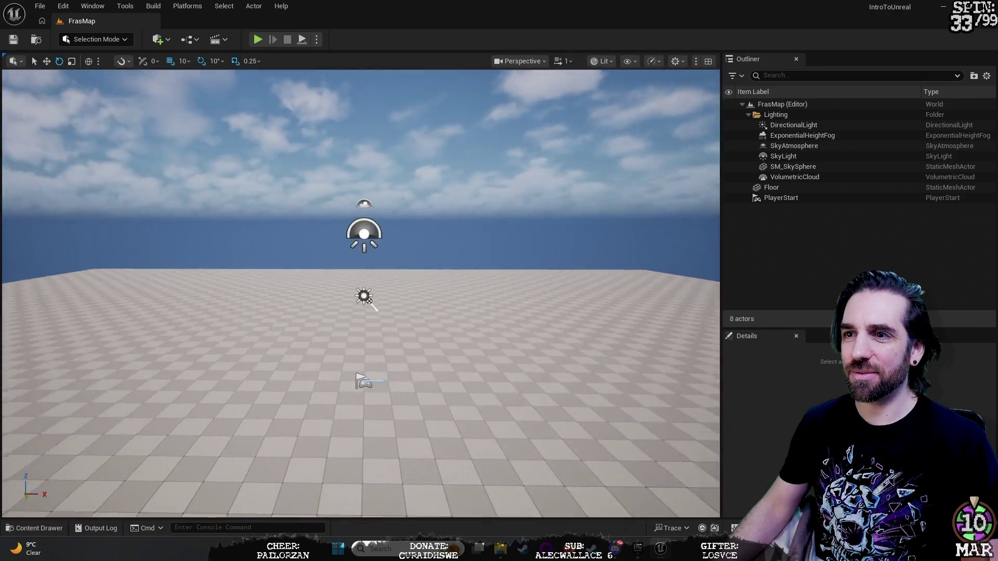
key("w")
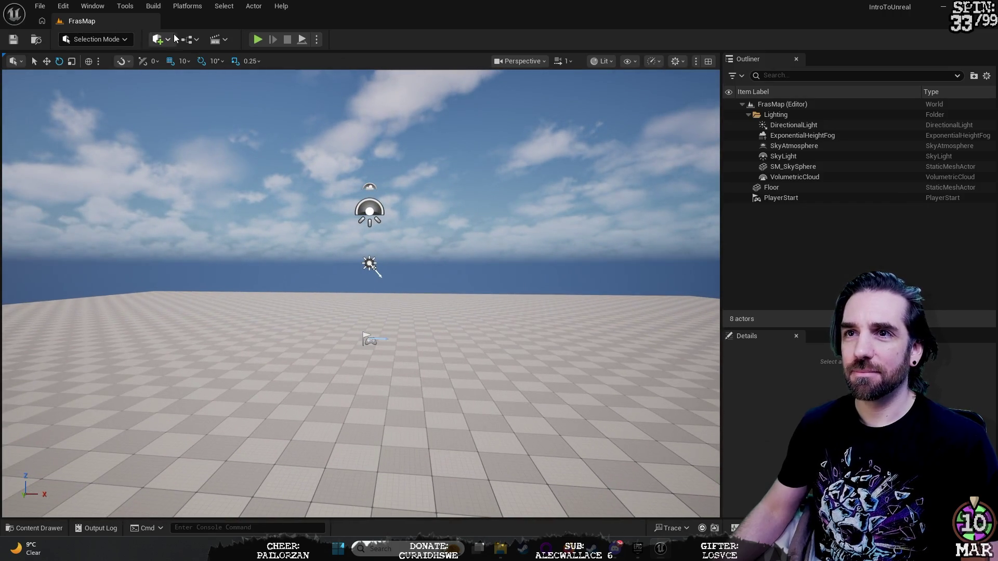
Place a Sphere from the Quickly Add menu's Shapes list into FrasMap.
left_click(168, 45)
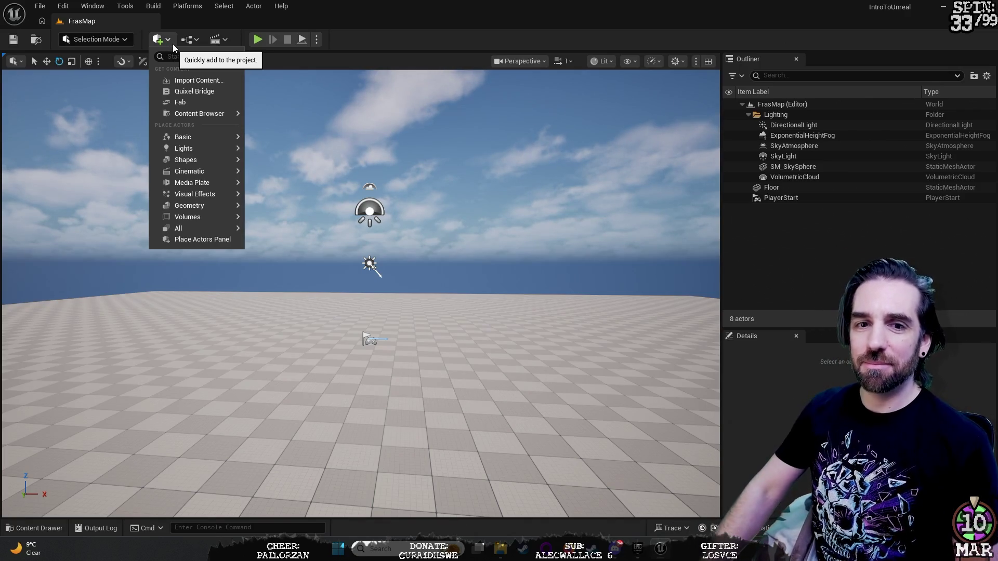
mouse_move(211, 123)
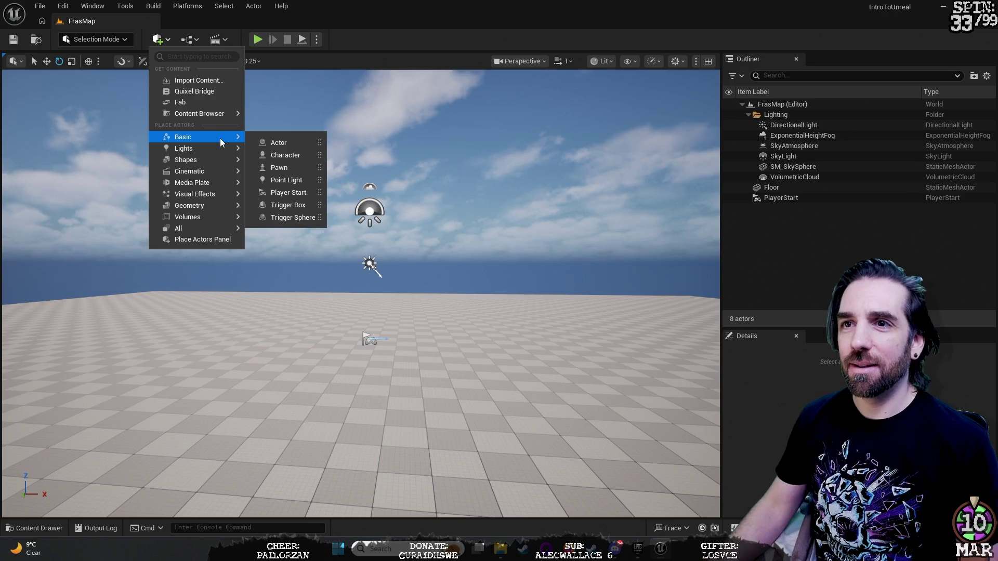
mouse_move(230, 163)
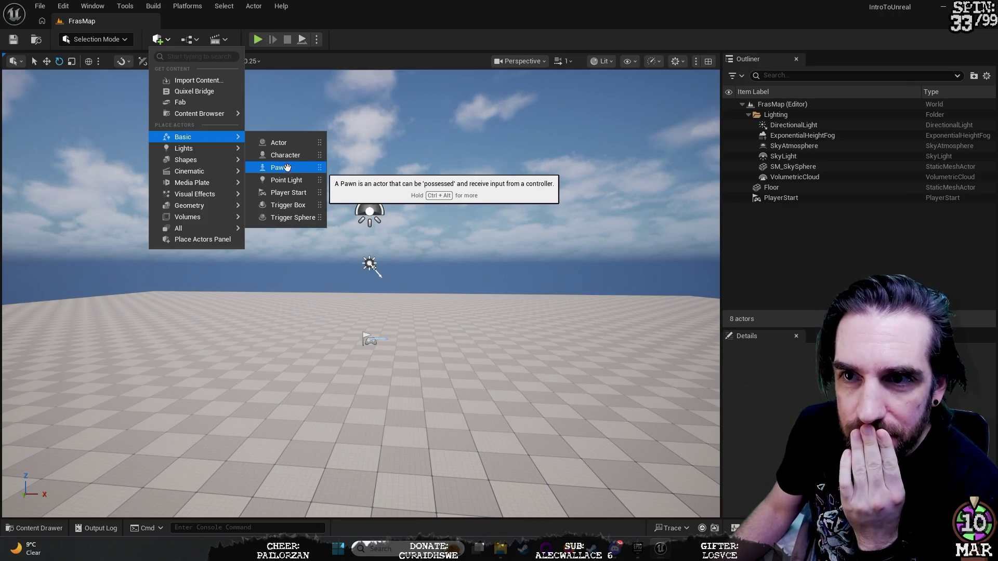
left_click(280, 178)
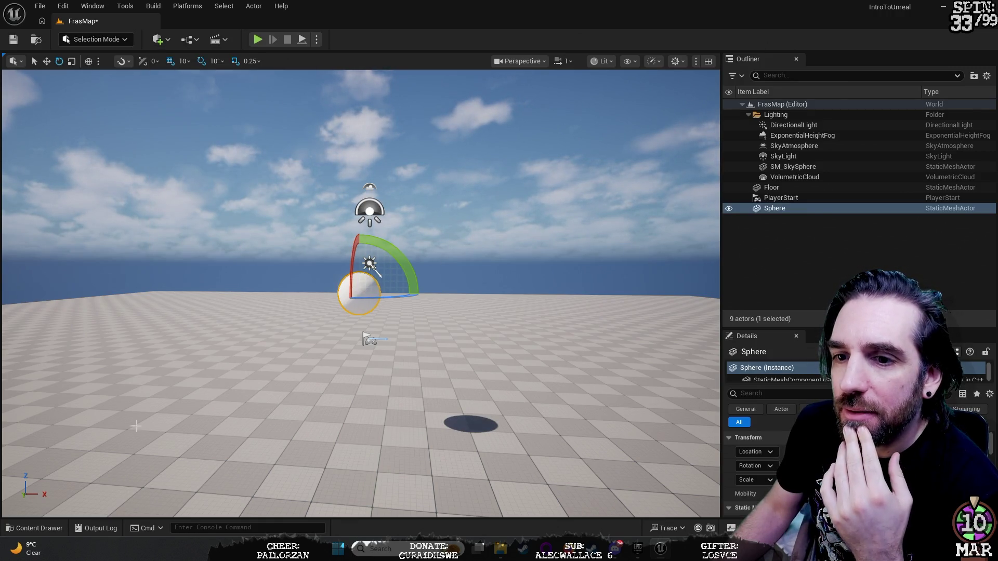
Slide the sphere along its X axis and make the Details panel taller.
key("w")
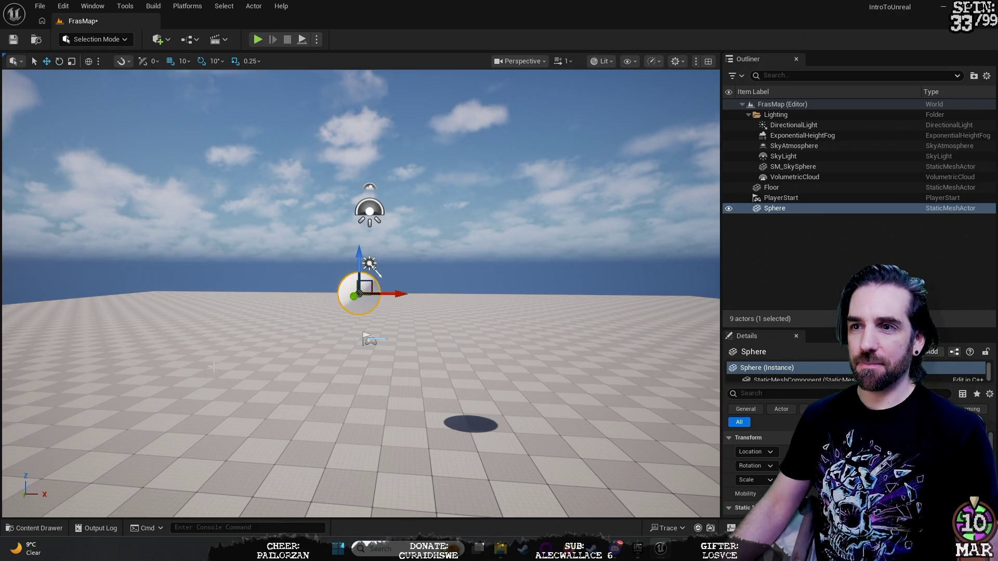
mouse_move(90, 436)
left_mouse_down()
mouse_move(65, 419)
mouse_move(88, 406)
mouse_move(73, 403)
mouse_move(78, 395)
left_mouse_up()
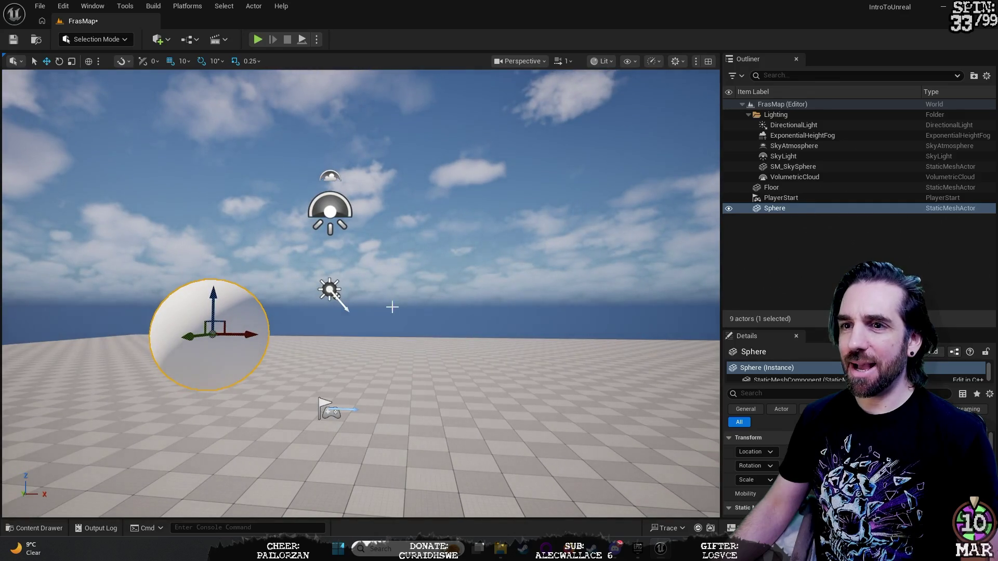
mouse_move(242, 335)
left_mouse_down()
mouse_move(635, 373)
mouse_move(276, 312)
mouse_move(265, 364)
mouse_move(223, 312)
mouse_move(234, 338)
mouse_move(343, 323)
mouse_move(250, 279)
mouse_move(423, 462)
mouse_move(327, 328)
mouse_move(262, 302)
mouse_move(364, 286)
mouse_move(318, 286)
mouse_move(412, 301)
mouse_move(310, 325)
left_mouse_up()
left_click_drag(406, 340, 403, 340)
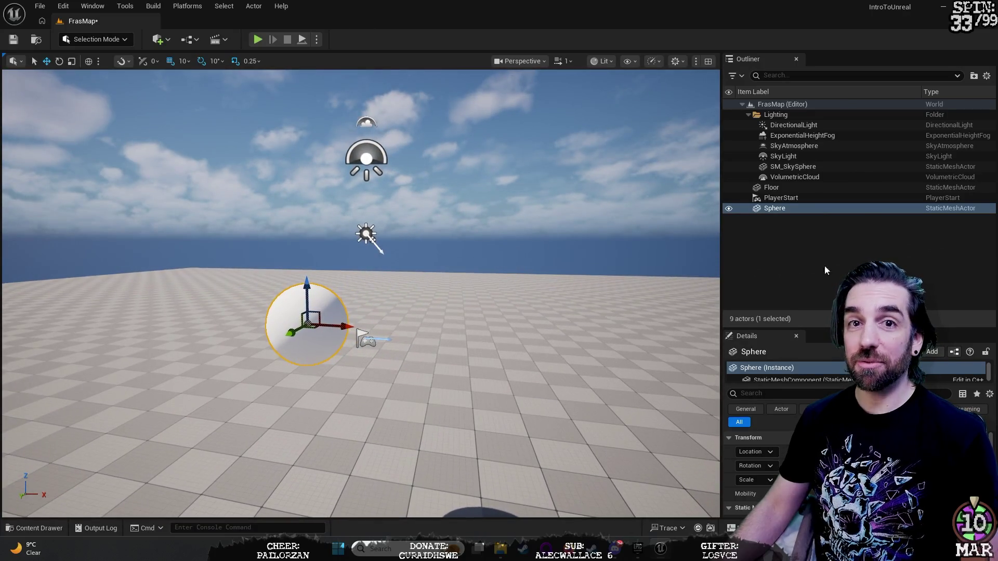
left_click_drag(816, 328, 815, 251)
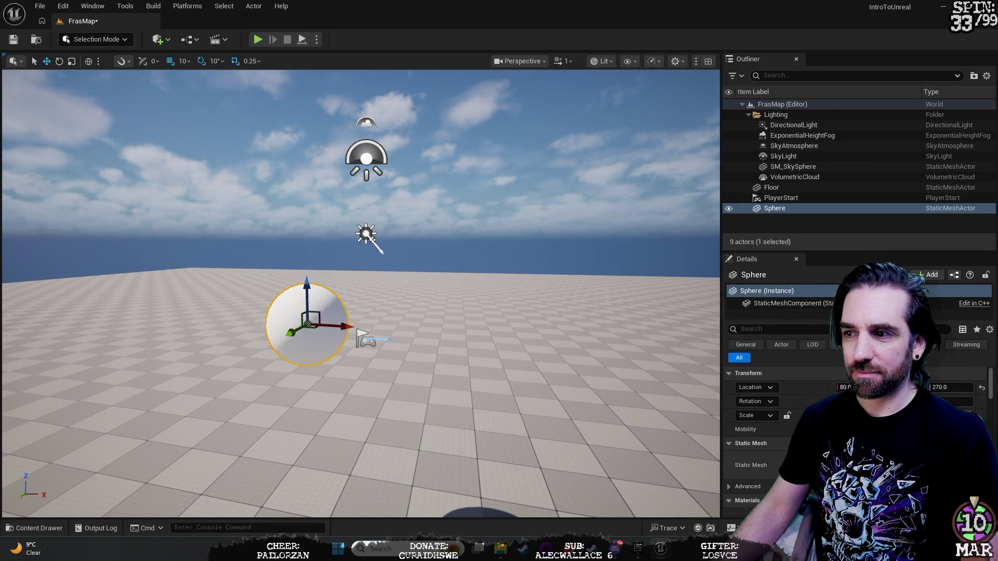
Open Place Actors from the Window menu and dock it in one tab group with the Outliner.
left_click(92, 5)
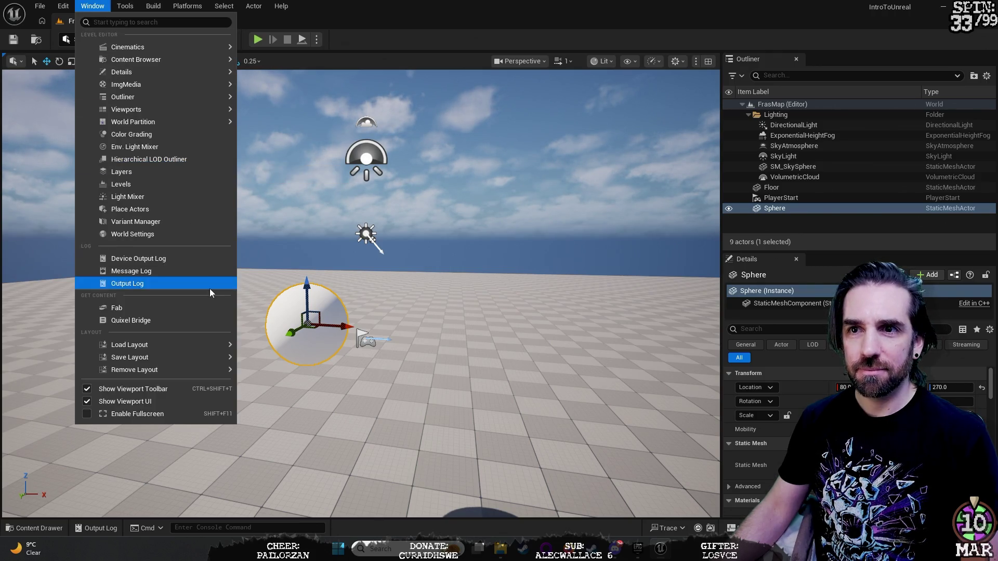
left_click(187, 213)
mouse_move(445, 294)
left_mouse_down()
mouse_move(471, 302)
mouse_move(434, 309)
mouse_move(489, 319)
mouse_move(458, 316)
left_mouse_up()
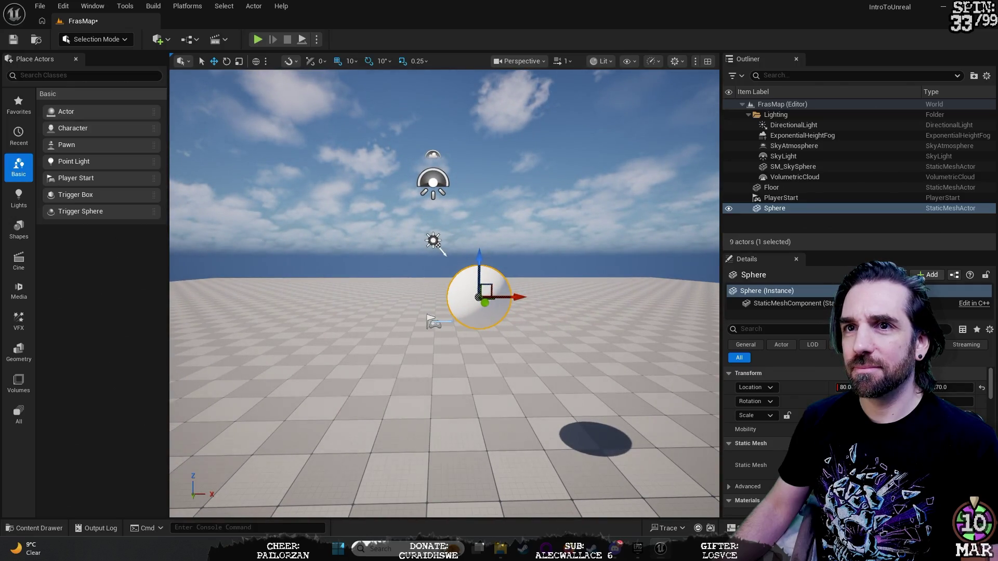
mouse_move(40, 63)
left_mouse_down()
mouse_move(722, 191)
mouse_move(809, 70)
left_mouse_up()
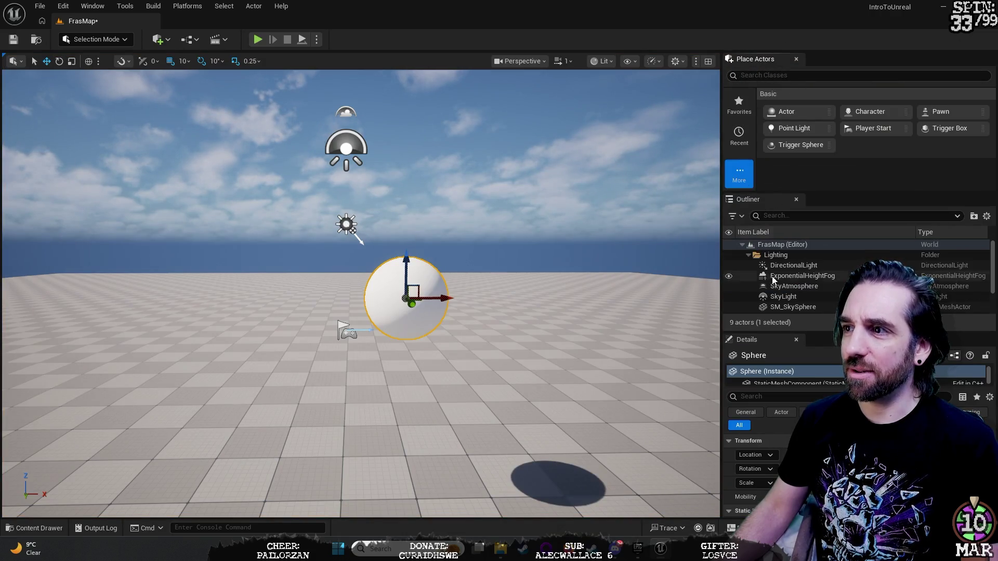
mouse_move(761, 198)
left_mouse_down()
mouse_move(754, 57)
mouse_move(804, 198)
mouse_move(802, 84)
mouse_move(814, 60)
left_mouse_up()
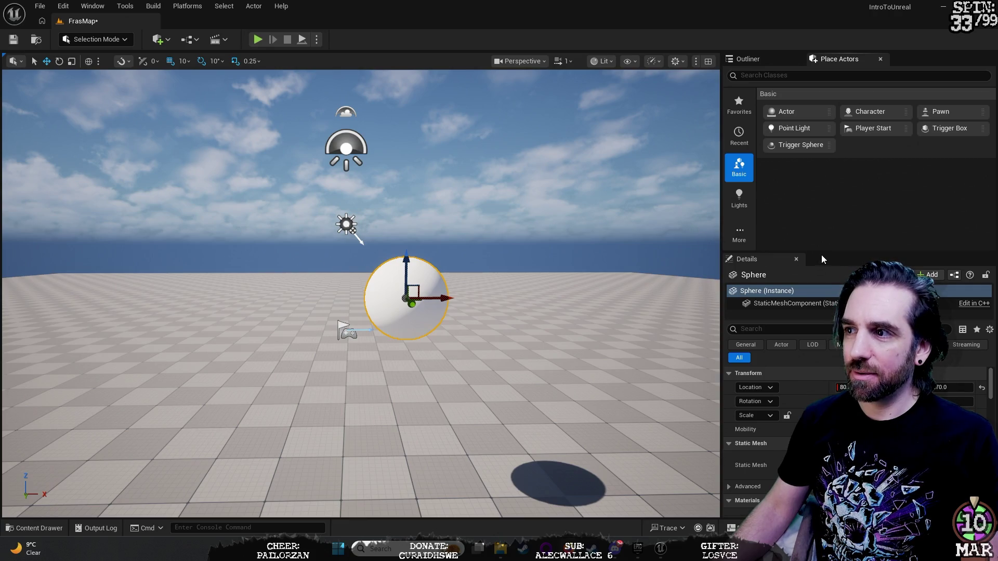
Drag a Cube, a Cylinder and a Cone from the Shapes list into the level.
left_click_drag(829, 254, 831, 311)
left_click(739, 229)
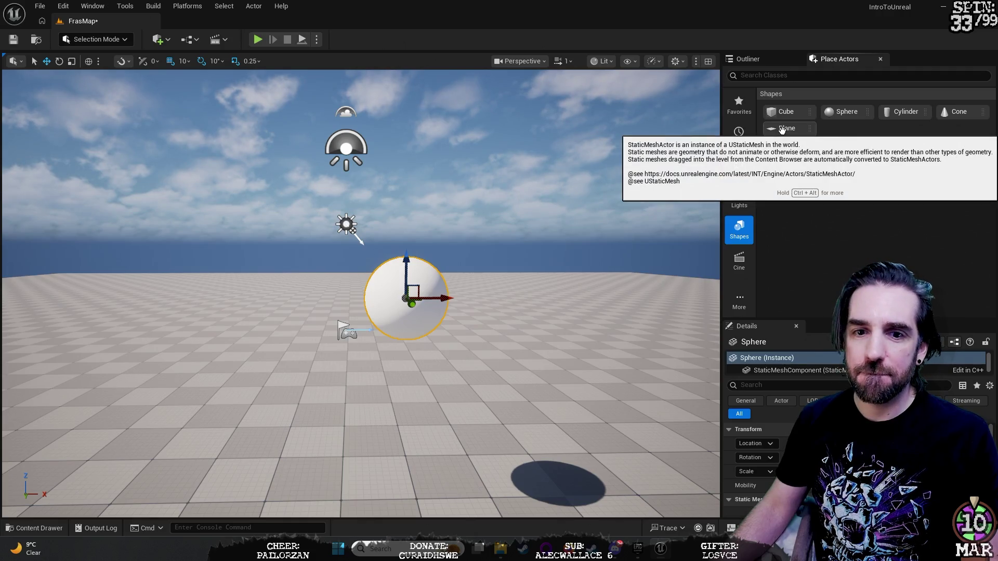
mouse_move(786, 111)
left_mouse_down()
mouse_move(539, 254)
mouse_move(266, 366)
mouse_move(269, 308)
mouse_move(304, 434)
left_mouse_up()
left_click_drag(913, 111, 541, 403)
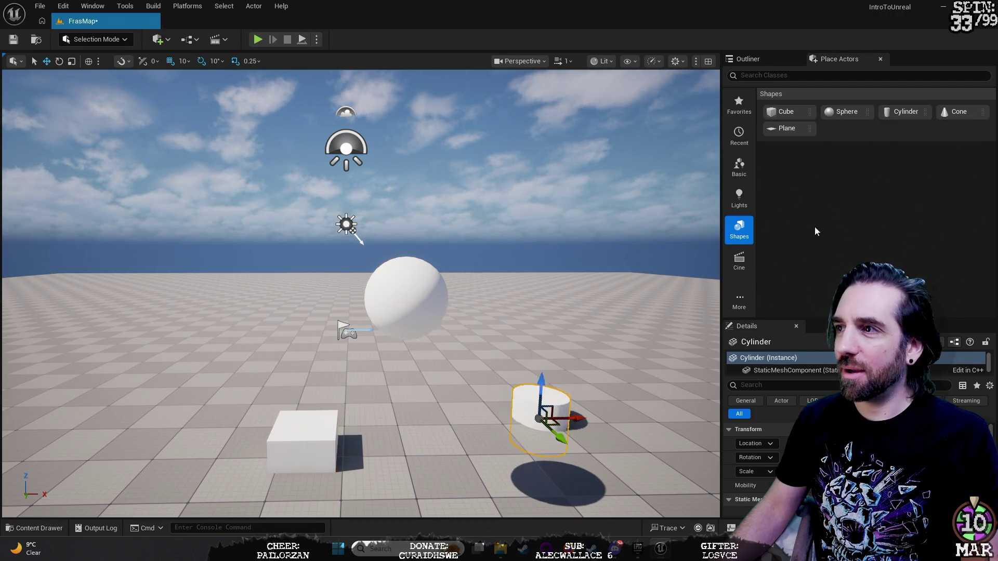
mouse_move(959, 111)
left_mouse_down()
mouse_move(385, 266)
mouse_move(172, 338)
mouse_move(418, 411)
left_mouse_up()
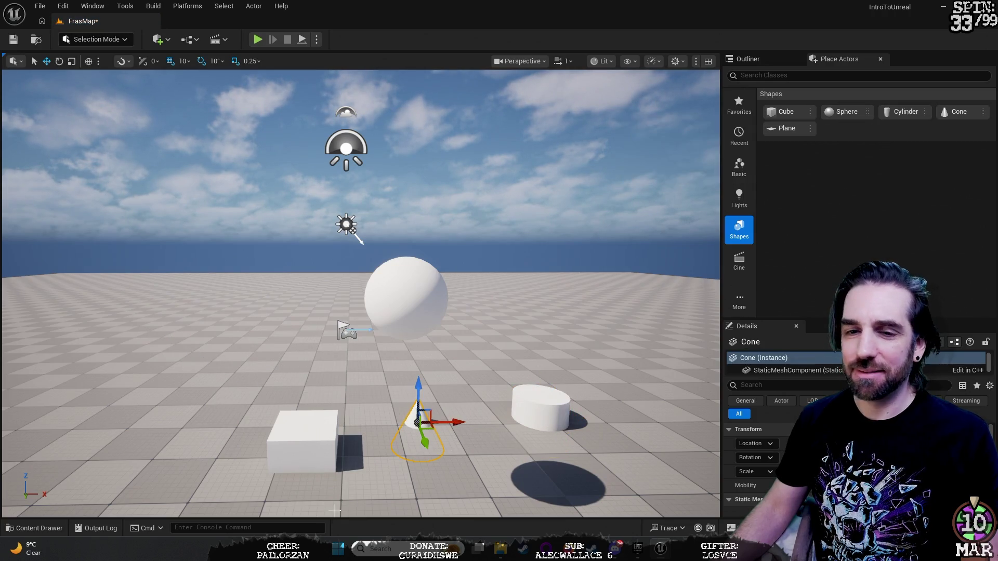
left_click(740, 199)
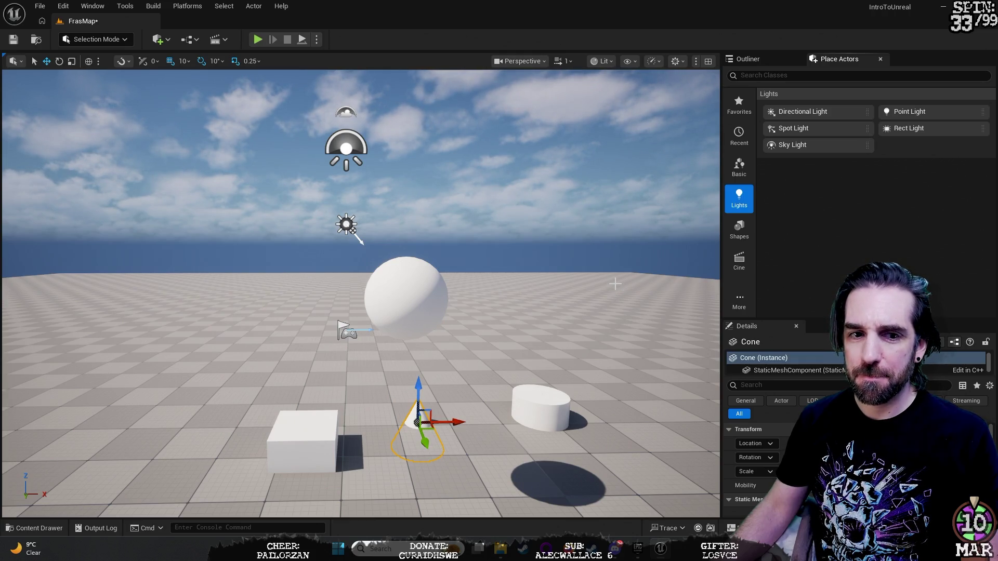
Raise the cylinder and the cone into the air, then select the cube.
left_click(561, 398)
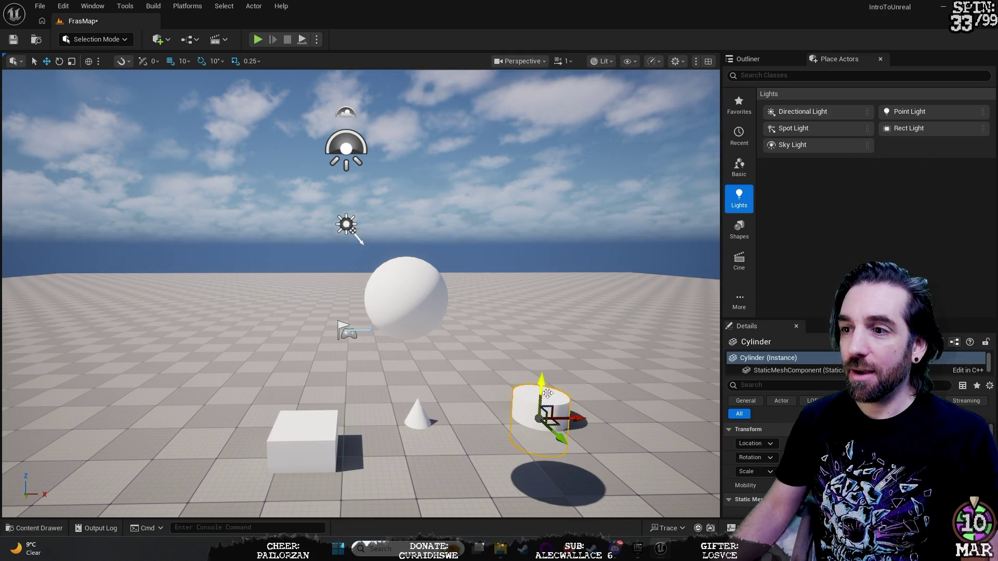
mouse_move(539, 389)
left_mouse_down()
mouse_move(582, 296)
mouse_move(589, 233)
left_mouse_up()
left_click(418, 416)
left_click_drag(418, 395, 422, 208)
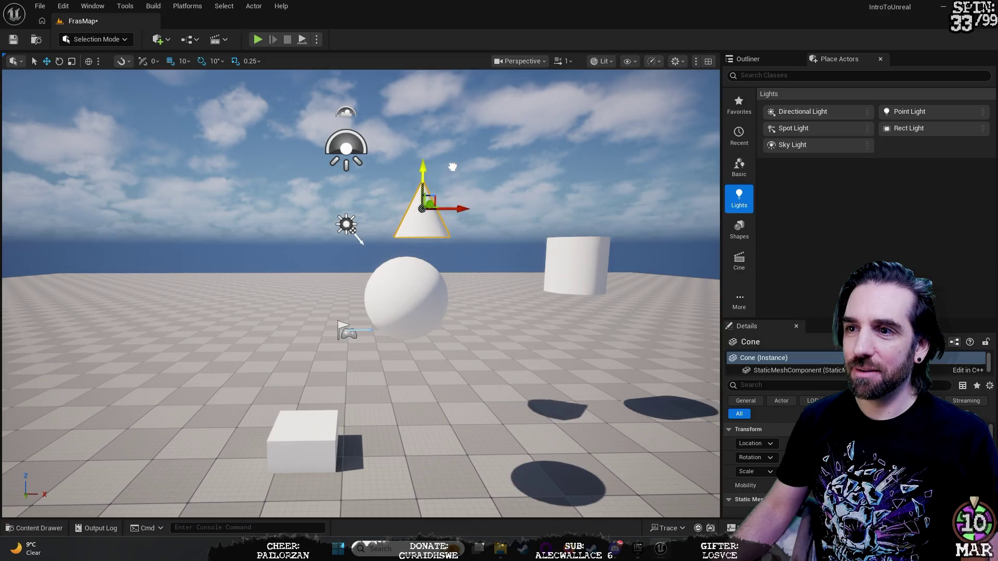
left_click(300, 438)
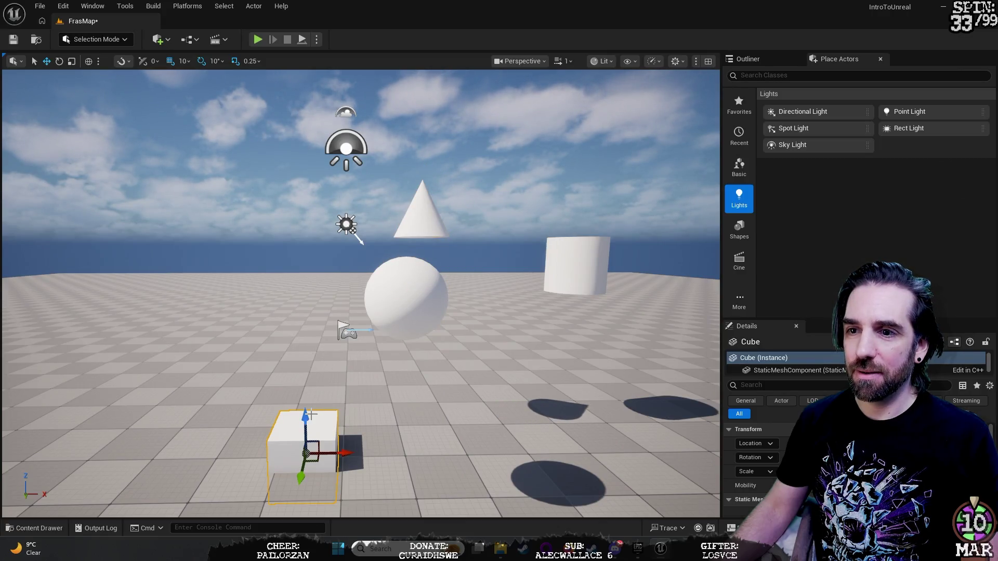
Undo the test shapes with Ctrl+Z and delete the Sphere via the Outliner.
key("ctrl+z")
key("ctrl+z")
key("ctrl+z")
key("ctrl+z")
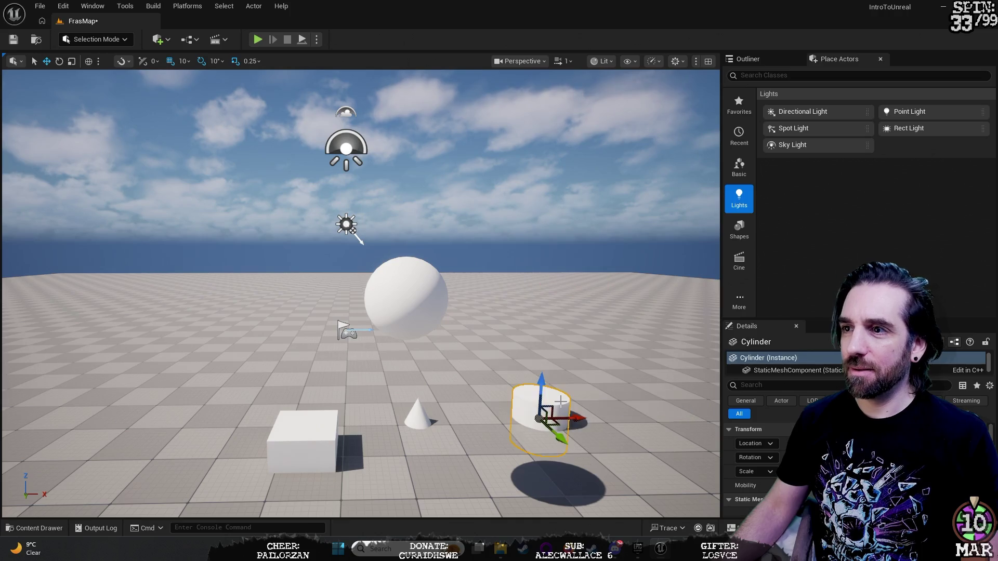
key("ctrl+z")
key("ctrl+z")
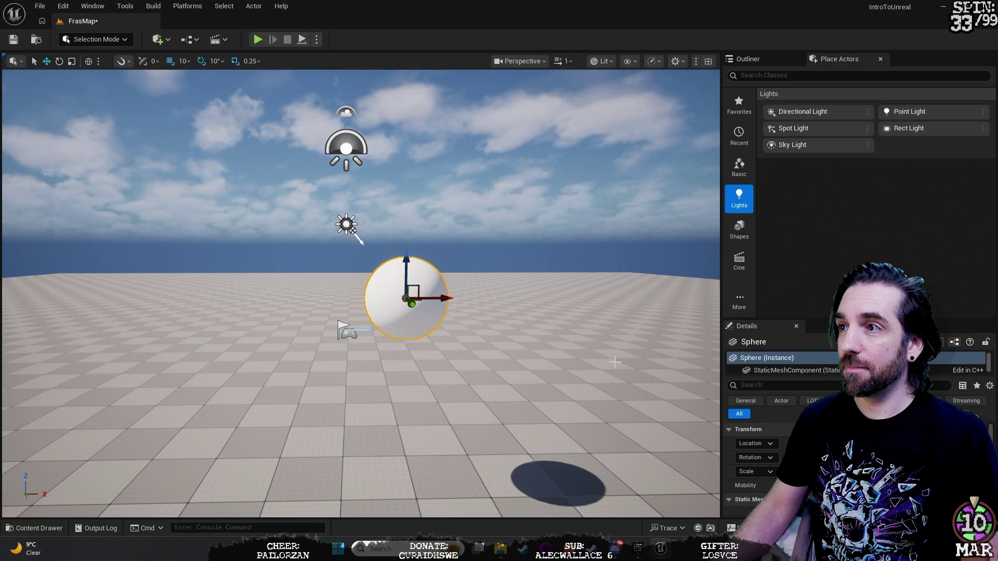
left_click(762, 61)
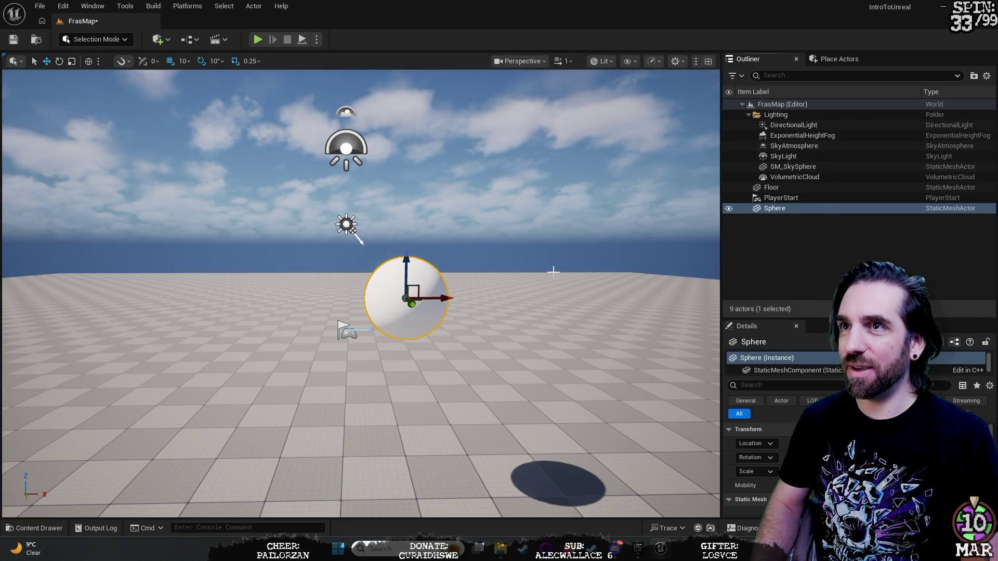
key("Delete")
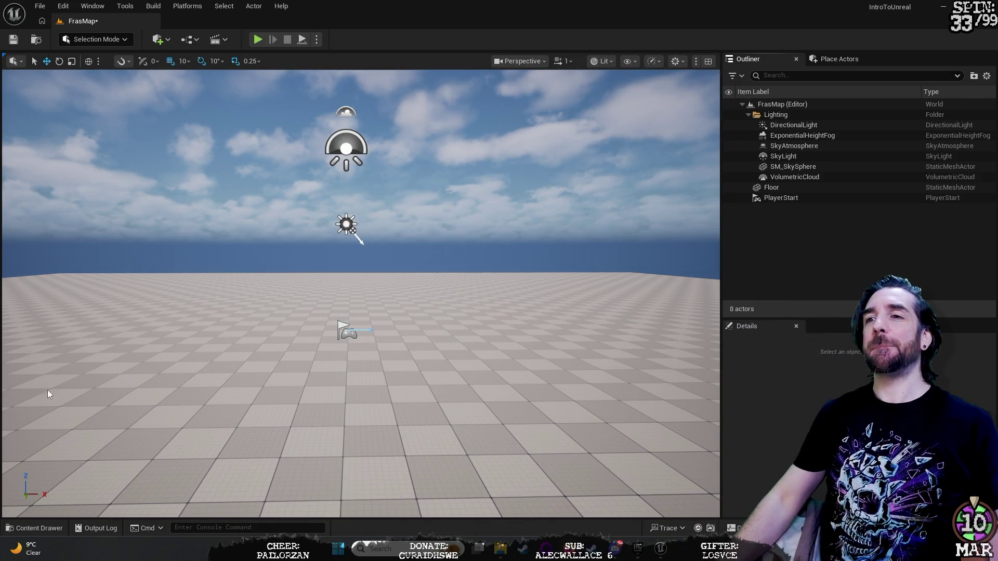
mouse_move(573, 290)
left_mouse_down()
mouse_move(702, 294)
mouse_move(509, 281)
mouse_move(514, 229)
mouse_move(442, 270)
mouse_move(655, 273)
mouse_move(624, 268)
mouse_move(697, 254)
mouse_move(551, 260)
left_mouse_up()
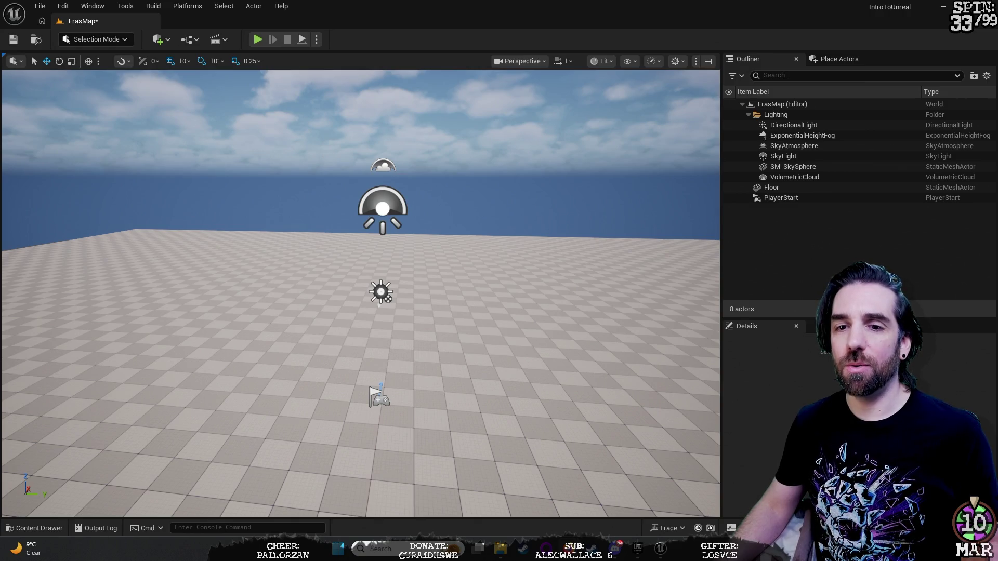
mouse_move(534, 282)
left_mouse_down()
mouse_move(534, 250)
mouse_move(468, 244)
mouse_move(489, 245)
mouse_move(478, 244)
left_mouse_up()
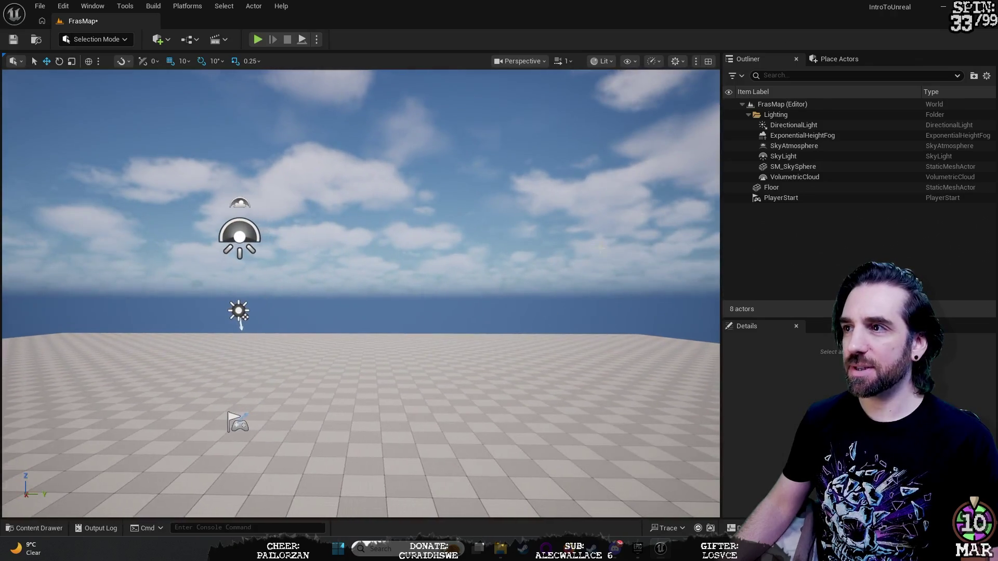
left_click(840, 59)
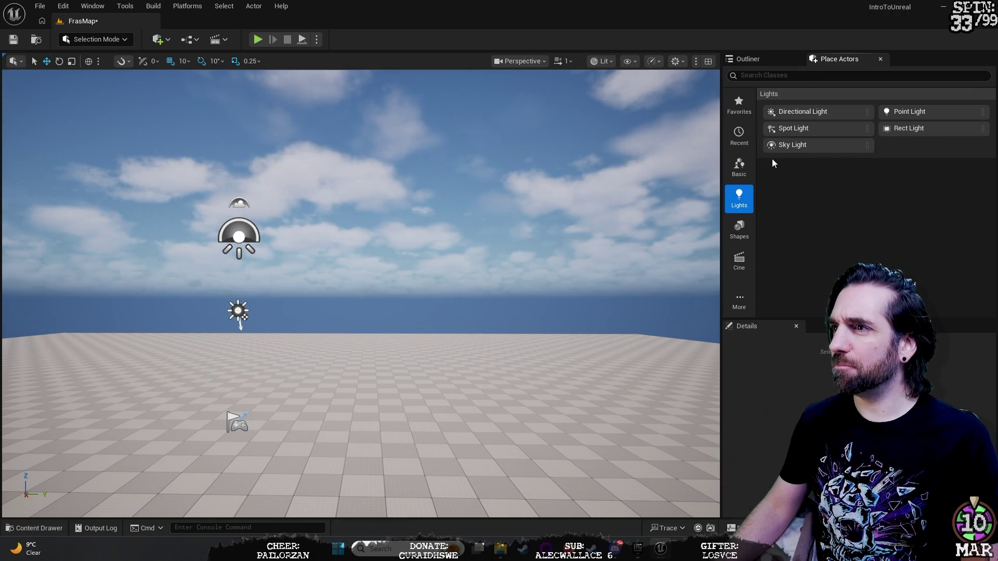
Place a sphere raised to horizon height and a cylinder scaled taller.
left_click(741, 233)
mouse_move(849, 106)
left_mouse_down()
mouse_move(539, 357)
mouse_move(448, 447)
left_mouse_up()
mouse_move(447, 409)
left_mouse_down()
mouse_move(447, 294)
mouse_move(497, 249)
left_mouse_up()
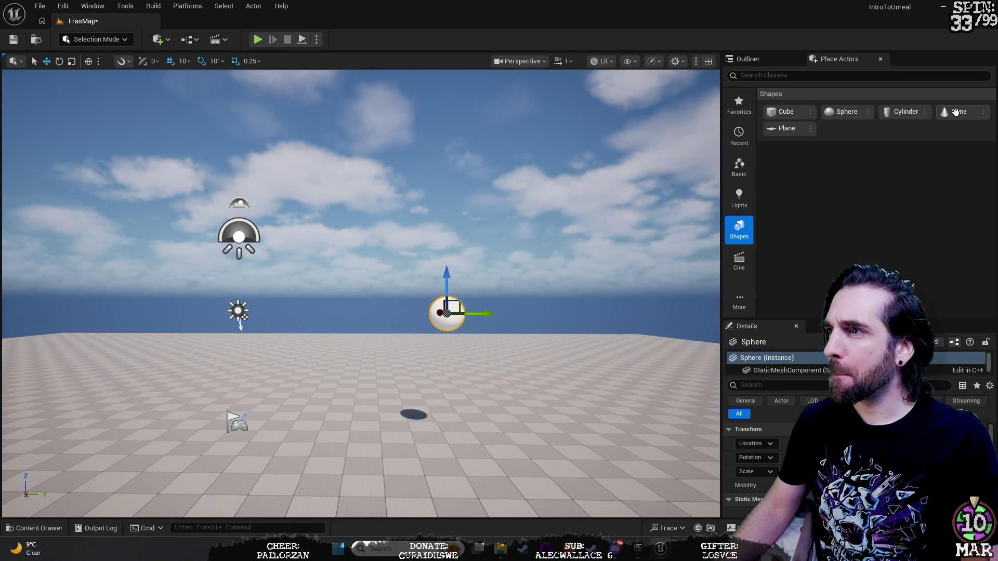
mouse_move(912, 109)
left_mouse_down()
mouse_move(635, 417)
mouse_move(460, 426)
mouse_move(469, 433)
mouse_move(462, 333)
left_mouse_up()
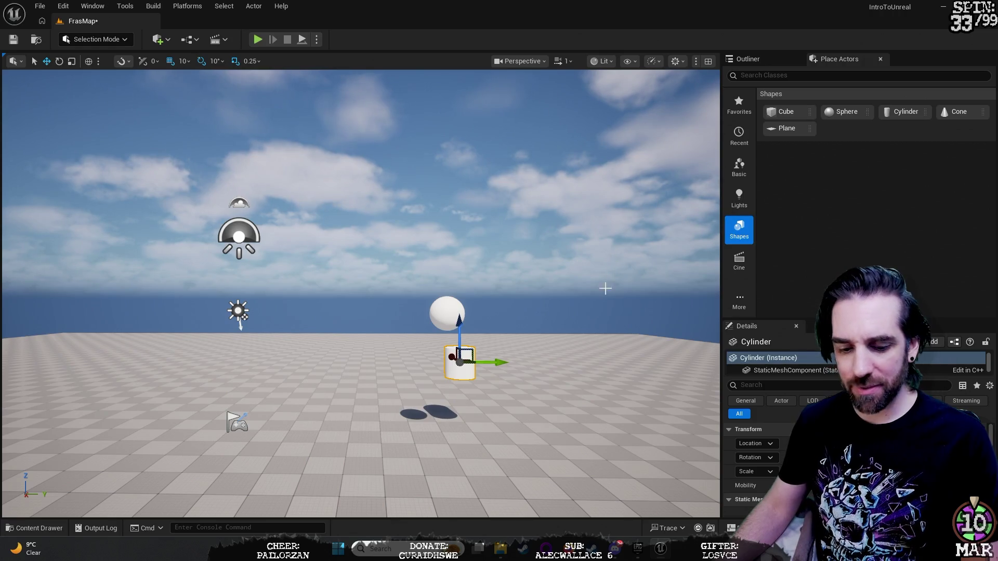
key("r")
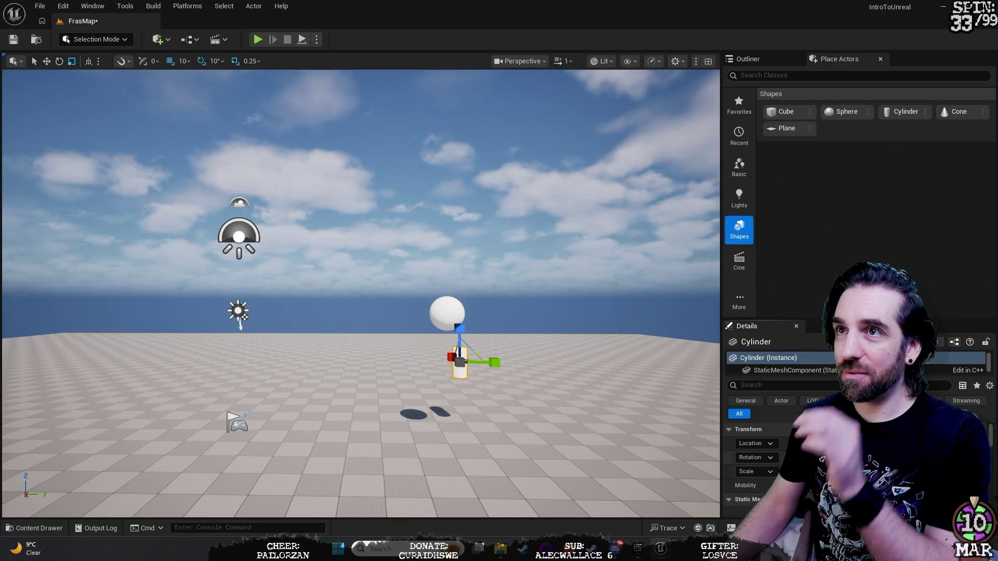
key("Return")
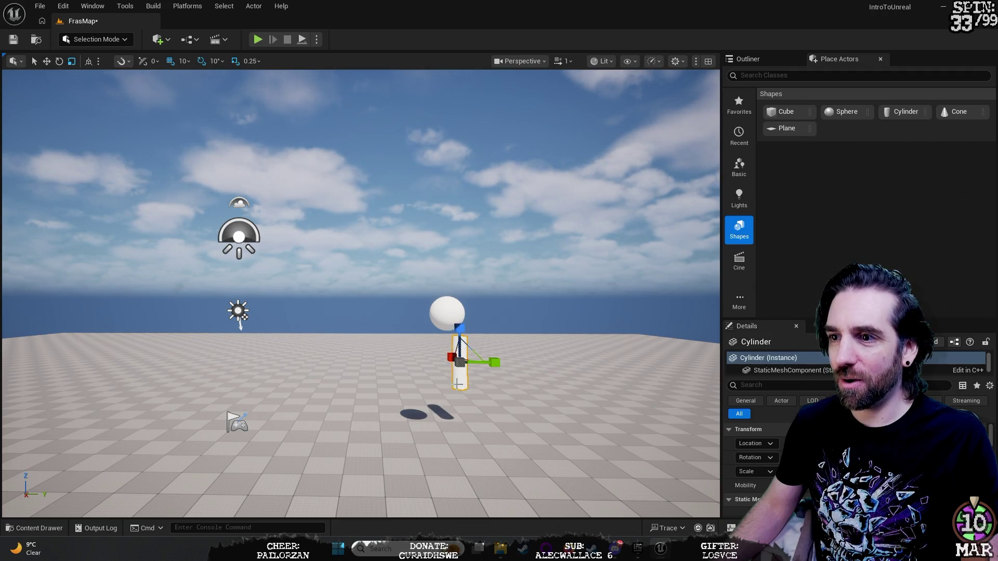
key("w")
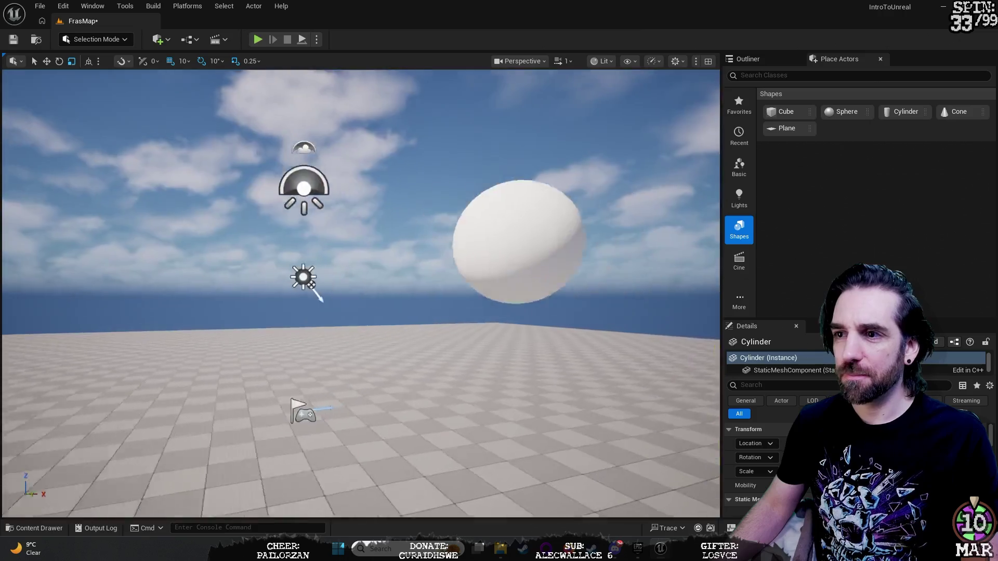
key("s")
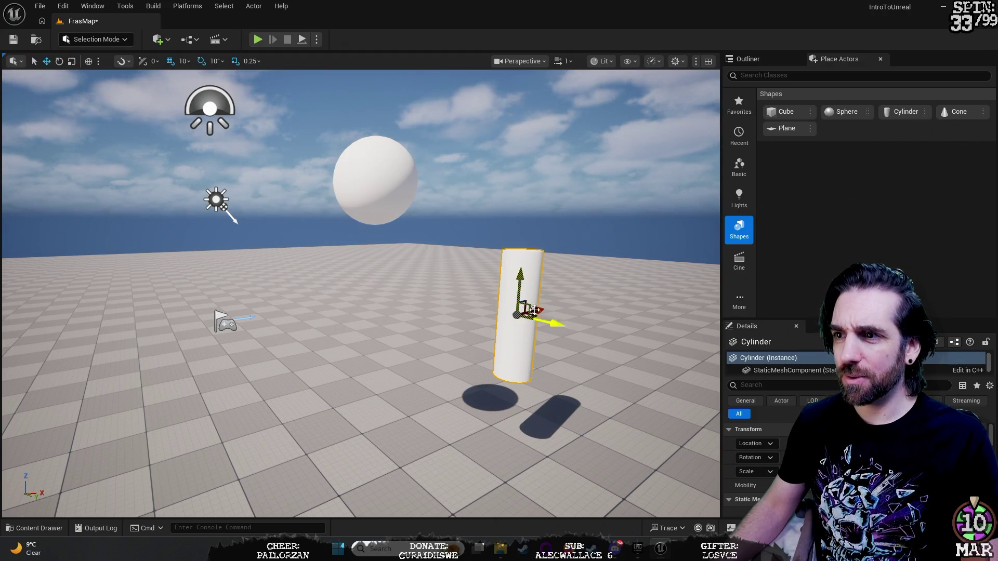
Move the cylinder under the sphere so it rests on top, and frame the totem.
left_click_drag(536, 310, 404, 352)
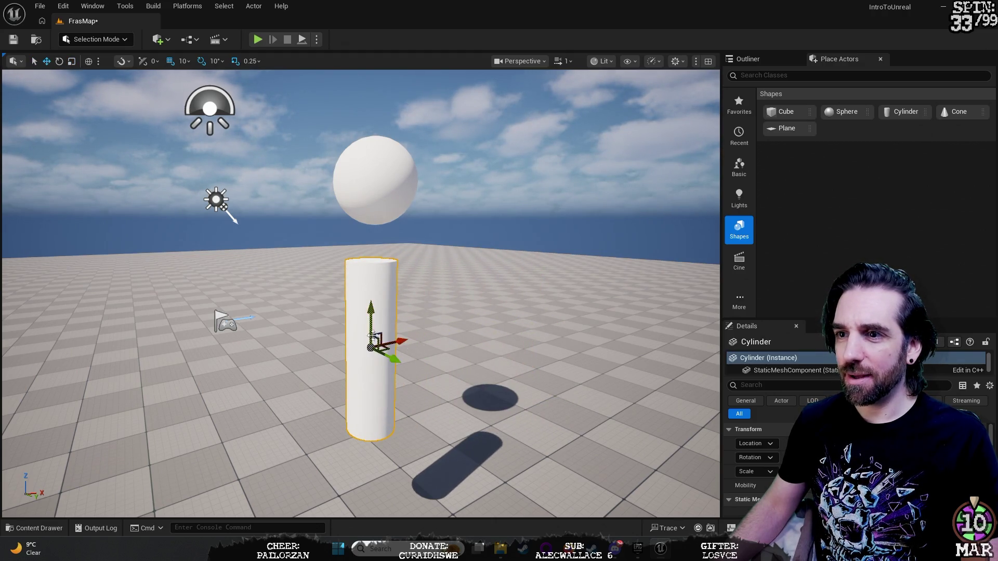
mouse_move(373, 322)
left_mouse_down()
mouse_move(373, 280)
mouse_move(395, 244)
left_mouse_up()
mouse_move(288, 342)
left_mouse_down()
mouse_move(294, 312)
mouse_move(288, 343)
mouse_move(356, 283)
mouse_move(311, 266)
mouse_move(320, 213)
mouse_move(460, 311)
mouse_move(385, 333)
left_mouse_up()
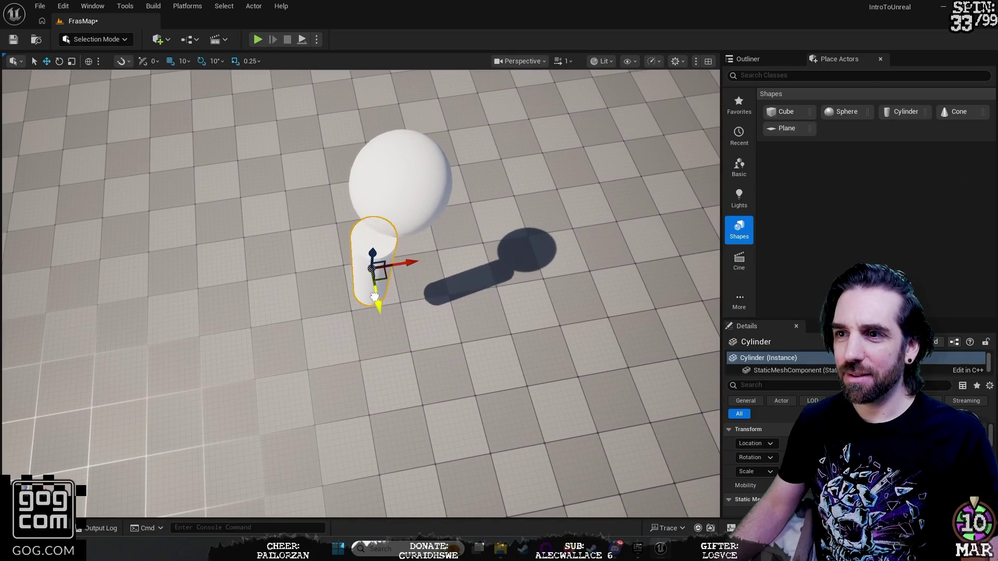
left_click_drag(410, 250, 411, 228)
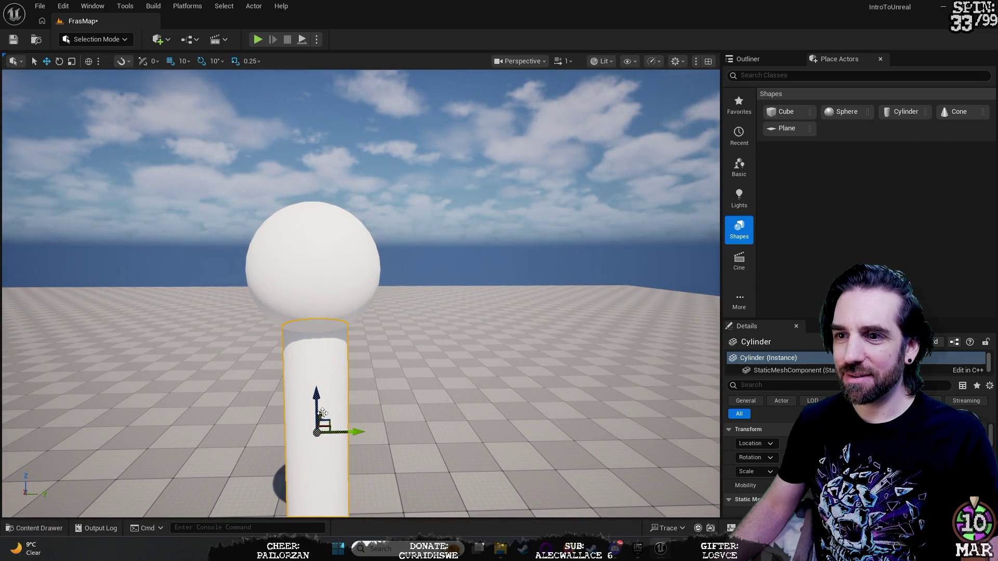
mouse_move(369, 403)
left_mouse_down()
mouse_move(449, 411)
mouse_move(468, 369)
mouse_move(539, 315)
left_mouse_up()
left_click(540, 315)
left_click(459, 244)
mouse_move(459, 244)
left_mouse_down()
mouse_move(400, 276)
mouse_move(416, 283)
mouse_move(400, 278)
mouse_move(395, 241)
mouse_move(399, 311)
mouse_move(403, 280)
mouse_move(681, 347)
left_mouse_up()
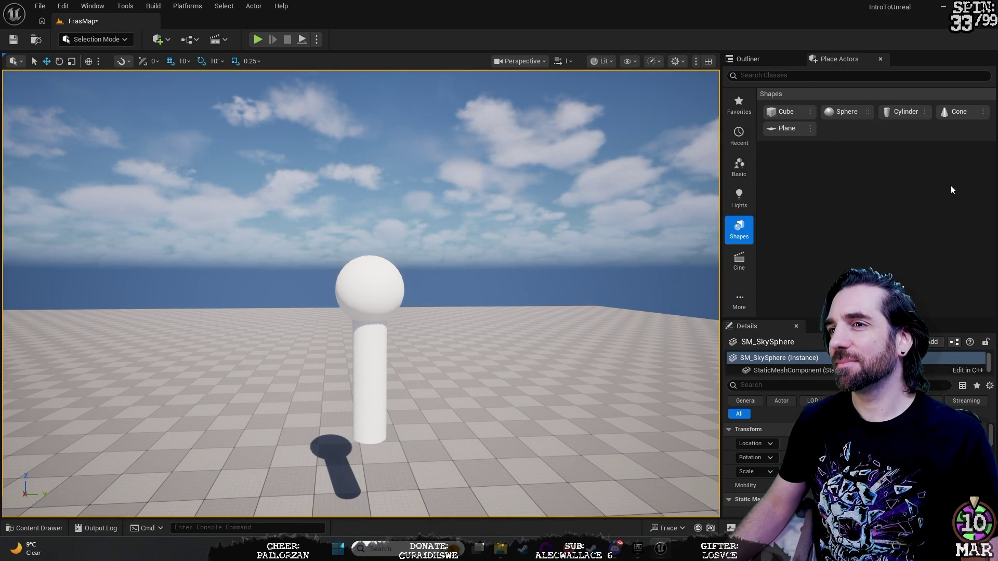
Place a Cube and lower it onto the top of the sphere.
left_click_drag(786, 111, 503, 388)
left_click_drag(506, 317, 512, 191)
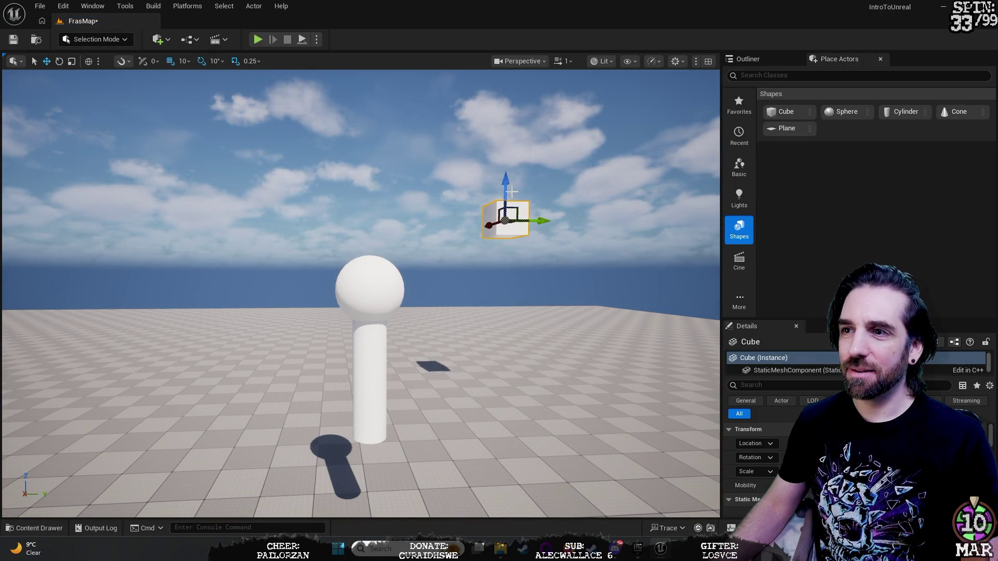
left_click_drag(502, 229, 570, 213)
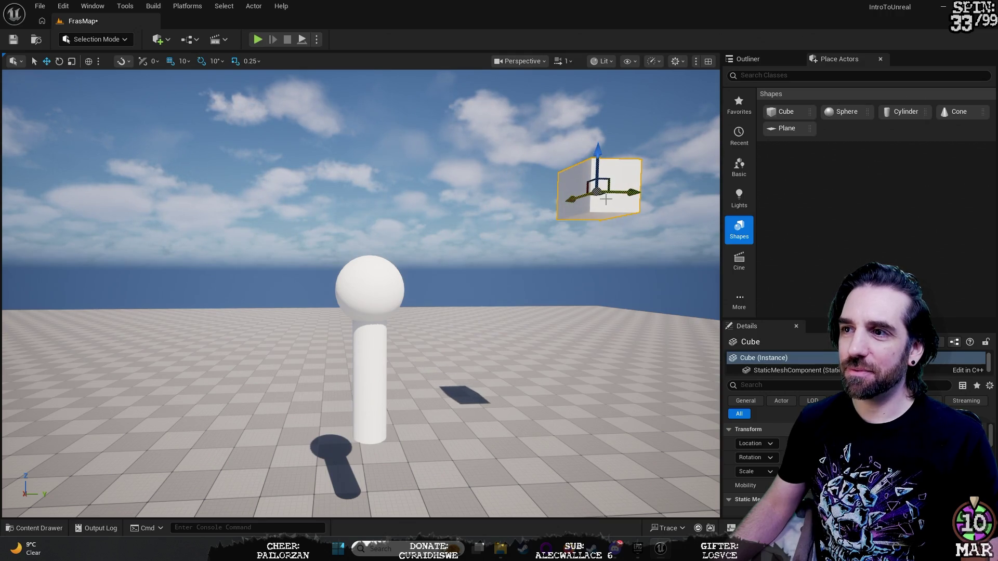
key("a")
mouse_move(629, 188)
left_mouse_down()
mouse_move(398, 217)
mouse_move(373, 183)
left_mouse_up()
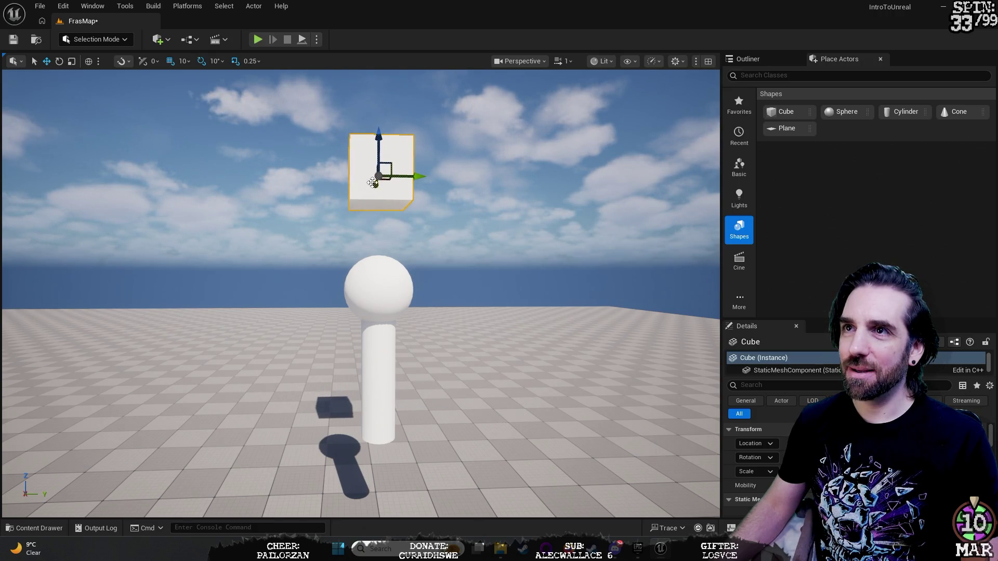
left_click_drag(376, 129, 377, 183)
Nudge the cube to centre it on the sphere and review the stack from low left.
mouse_move(461, 280)
left_mouse_down()
mouse_move(499, 260)
mouse_move(464, 285)
mouse_move(519, 230)
mouse_move(651, 218)
left_mouse_up()
left_click_drag(559, 368, 573, 233)
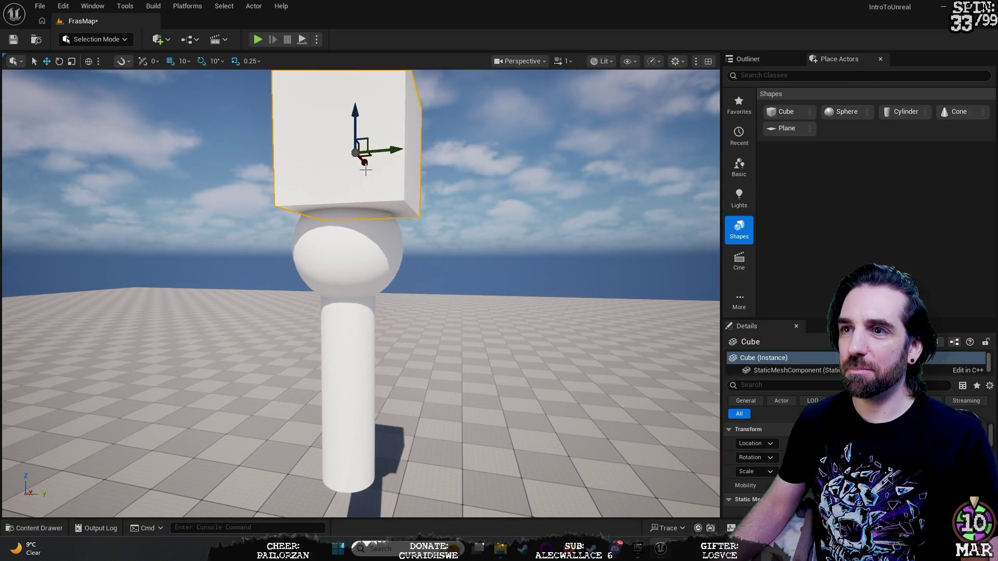
left_click_drag(365, 166, 371, 157)
left_click(515, 263)
right_click(515, 263)
left_click(481, 175)
mouse_move(481, 175)
left_mouse_down()
mouse_move(468, 219)
mouse_move(486, 239)
mouse_move(483, 312)
mouse_move(488, 182)
left_mouse_up()
left_click_drag(519, 305, 517, 304)
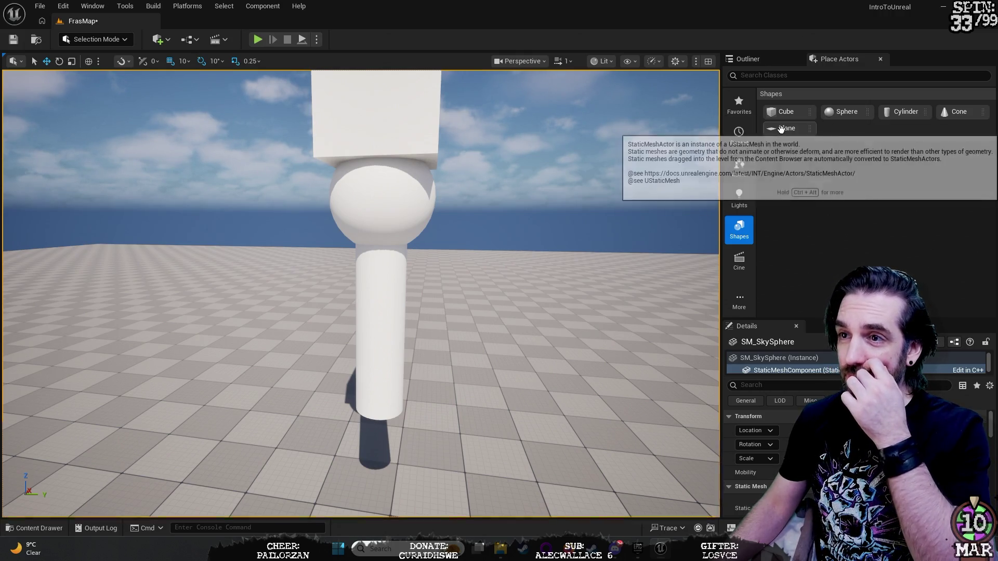
Place a Plane in the level and rotate it upright to 70 degrees.
mouse_move(781, 128)
left_mouse_down()
mouse_move(641, 370)
mouse_move(597, 397)
mouse_move(611, 252)
left_mouse_up()
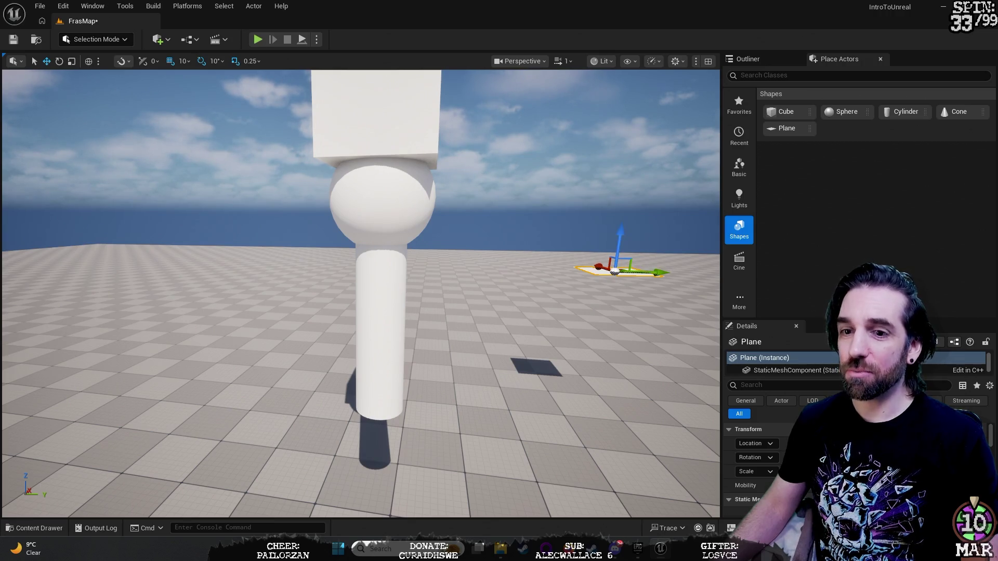
key("q")
key("e")
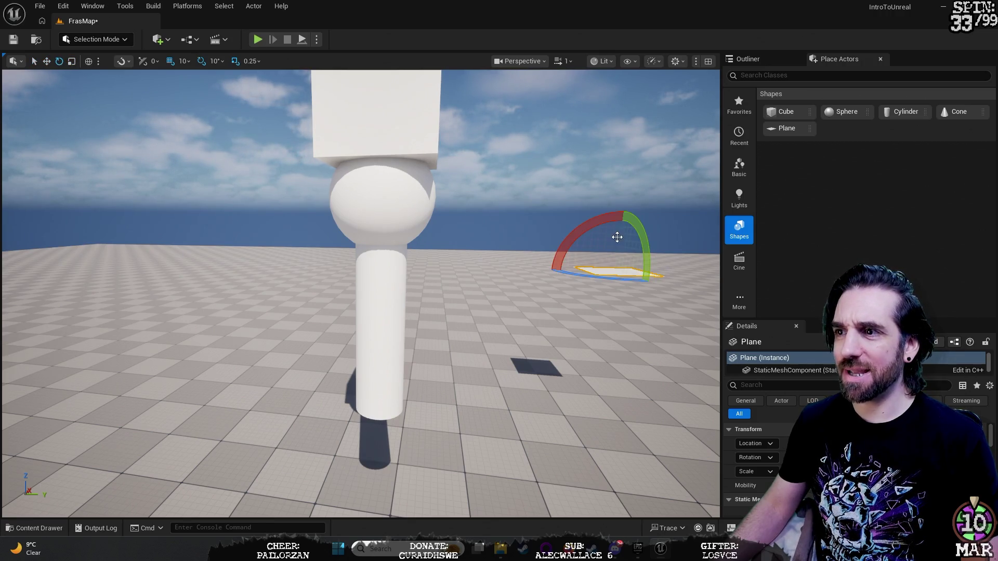
left_click_drag(619, 233, 591, 263)
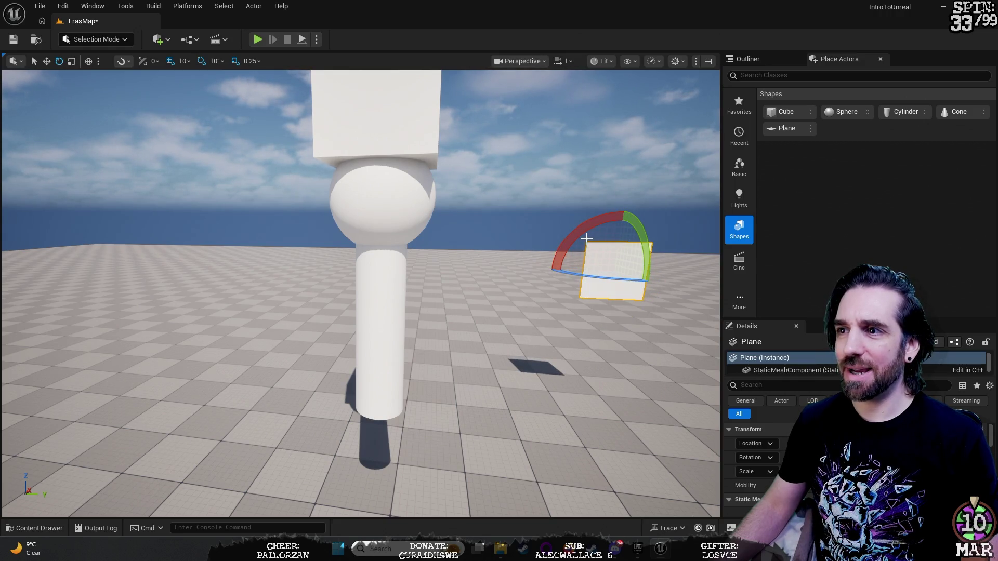
key("q")
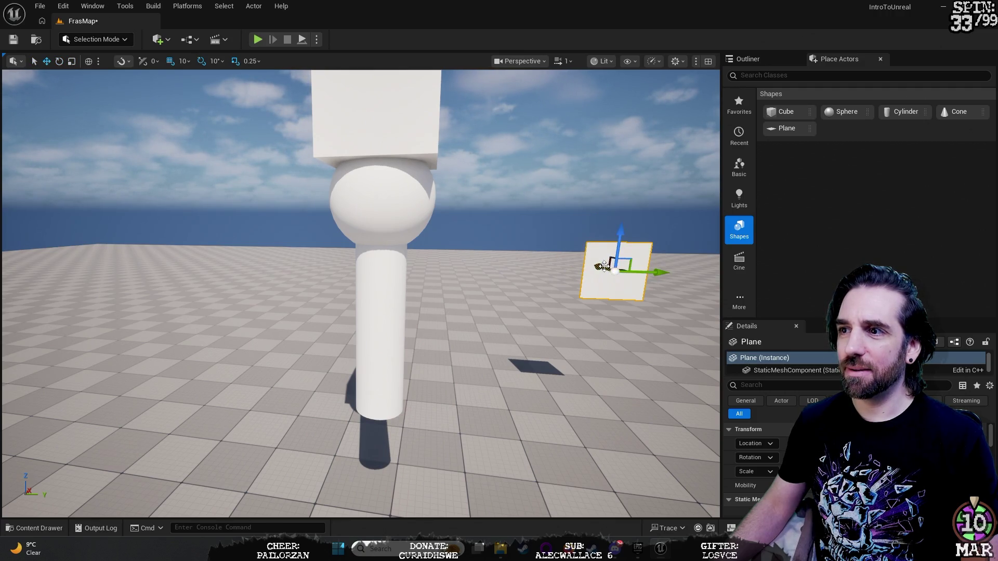
Move the plane over the cylinder, in front of it just below the sphere.
mouse_move(604, 268)
left_mouse_down()
mouse_move(679, 323)
mouse_move(675, 314)
mouse_move(669, 339)
left_mouse_up()
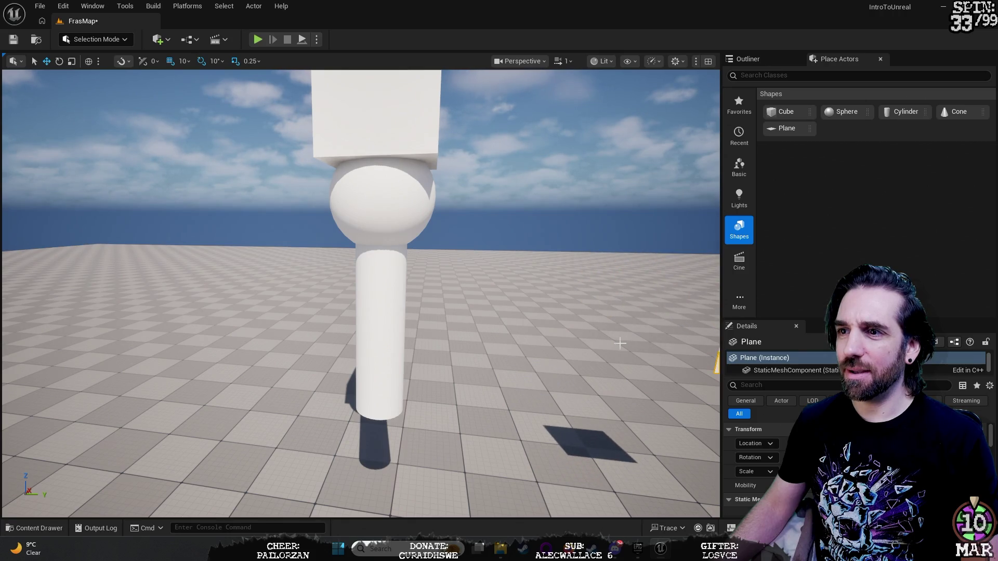
key("f")
mouse_move(510, 310)
left_mouse_down()
mouse_move(280, 333)
mouse_move(201, 362)
left_mouse_up()
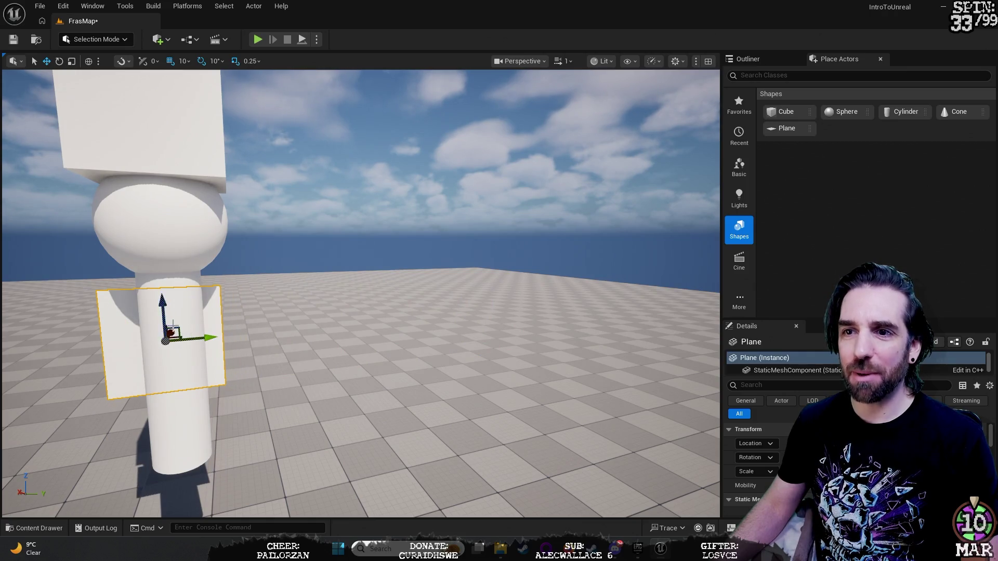
mouse_move(171, 332)
left_mouse_down()
mouse_move(188, 259)
mouse_move(174, 292)
mouse_move(191, 446)
mouse_move(148, 284)
mouse_move(167, 441)
mouse_move(173, 412)
left_mouse_up()
left_click_drag(174, 372, 162, 396)
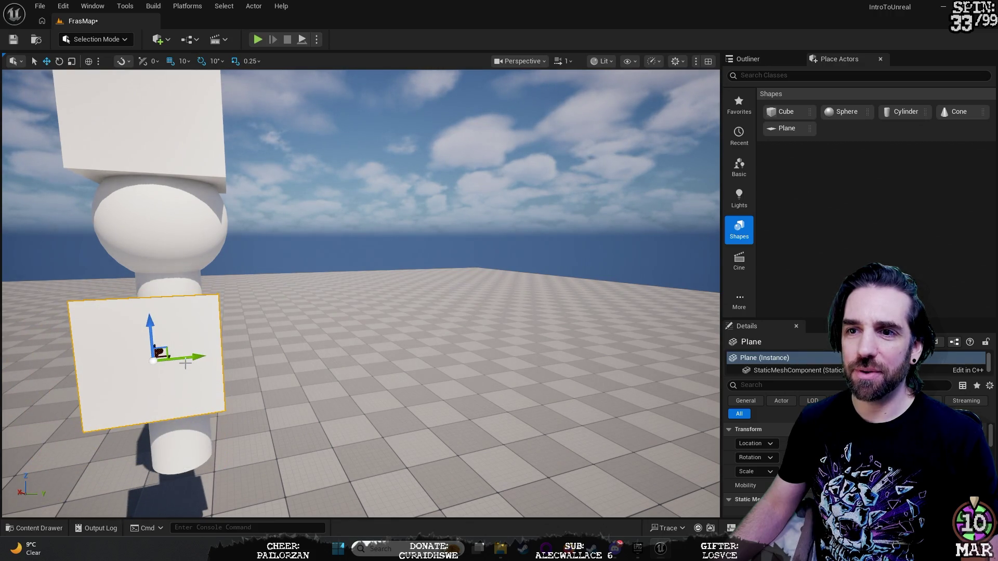
right_click(381, 321)
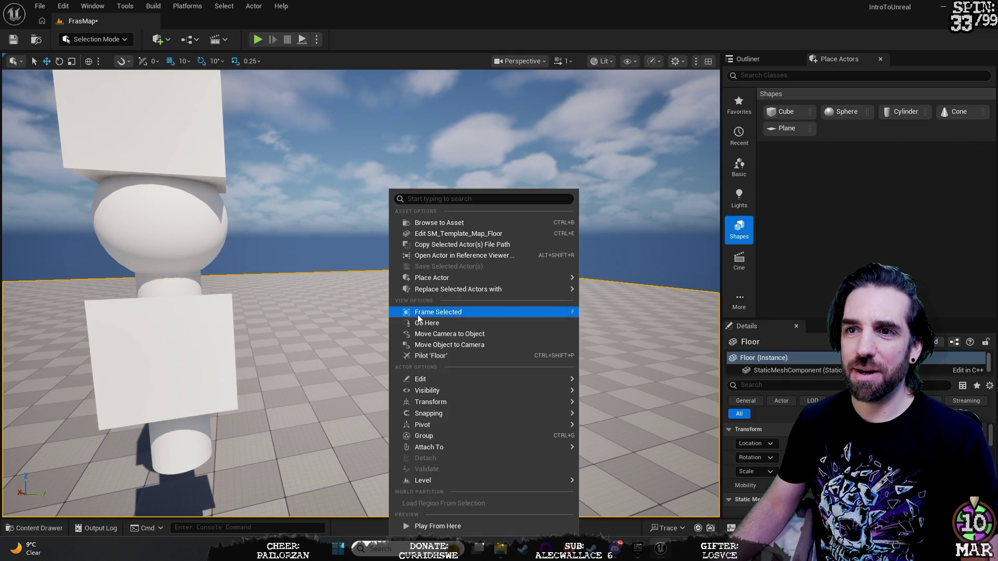
left_click(289, 172)
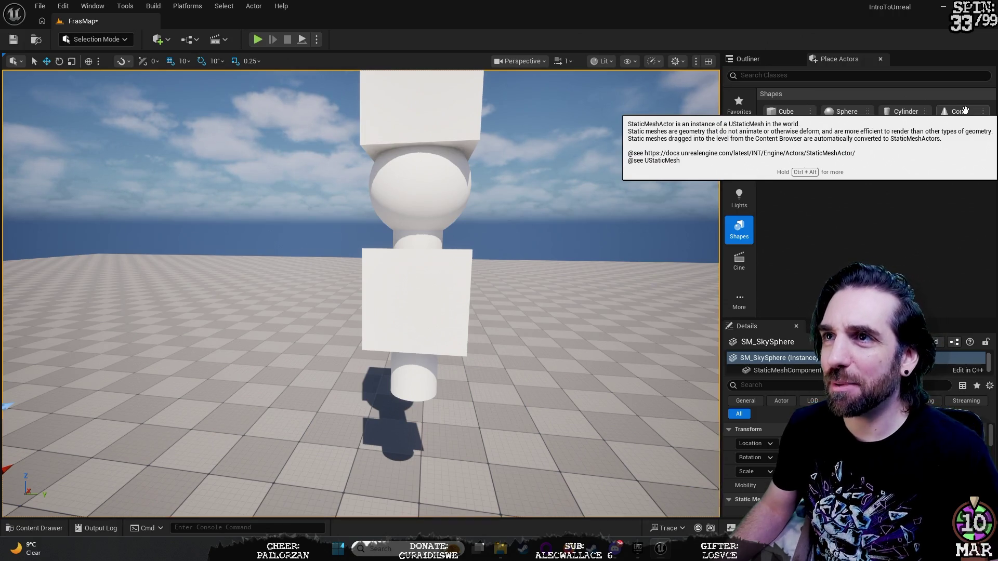
Place a cone, tip it point-down, and make it narrower and shorter.
mouse_move(959, 104)
left_mouse_down()
mouse_move(832, 260)
mouse_move(567, 431)
mouse_move(775, 285)
mouse_move(504, 445)
left_mouse_up()
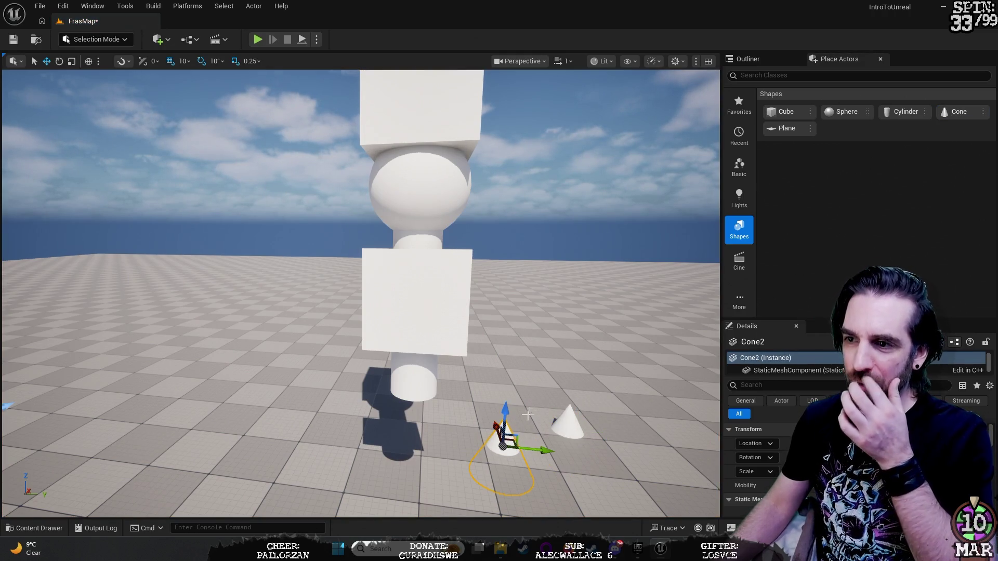
key("e")
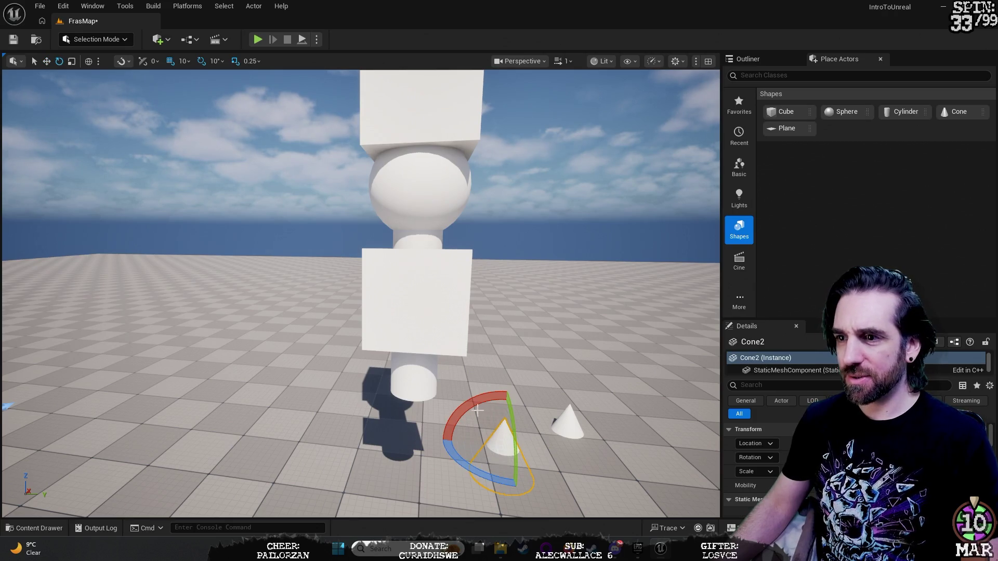
mouse_move(470, 411)
left_mouse_down()
mouse_move(559, 416)
mouse_move(570, 431)
mouse_move(544, 484)
mouse_move(520, 497)
mouse_move(498, 502)
mouse_move(537, 392)
left_mouse_up()
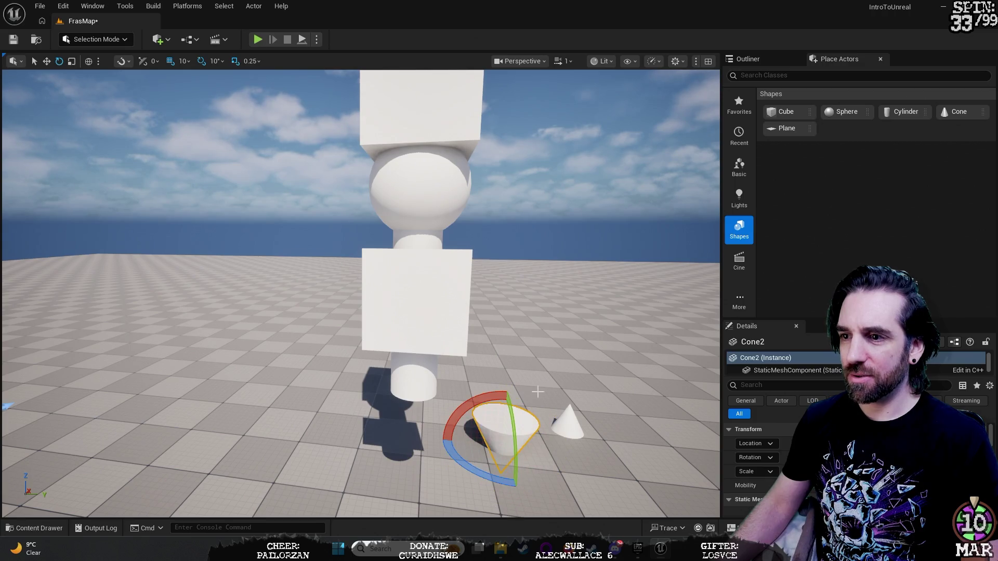
mouse_move(466, 443)
left_mouse_down()
mouse_move(483, 443)
mouse_move(496, 410)
left_mouse_up()
left_click_drag(501, 475, 499, 471)
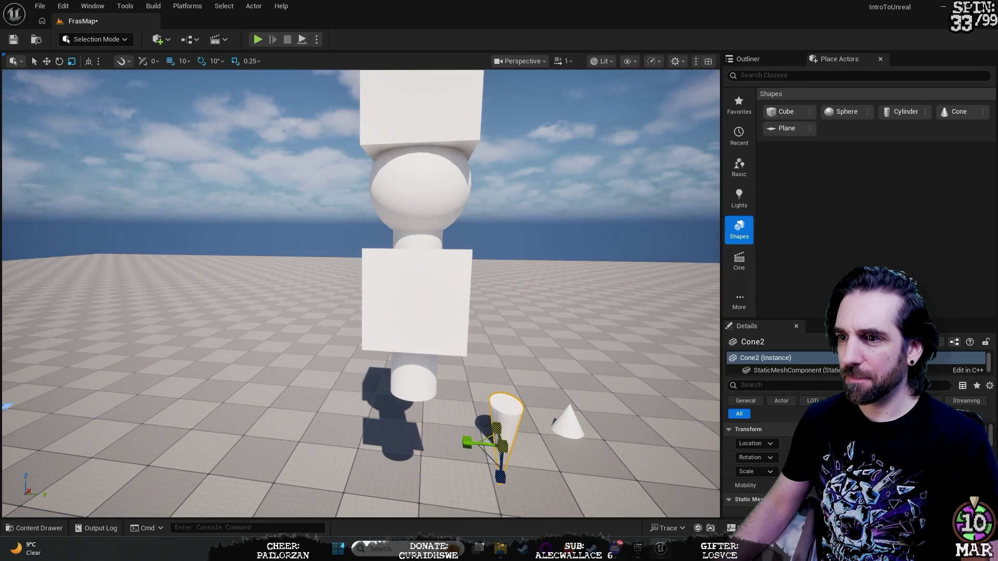
Move the cone up and forward toward the camera near the totem.
key("w")
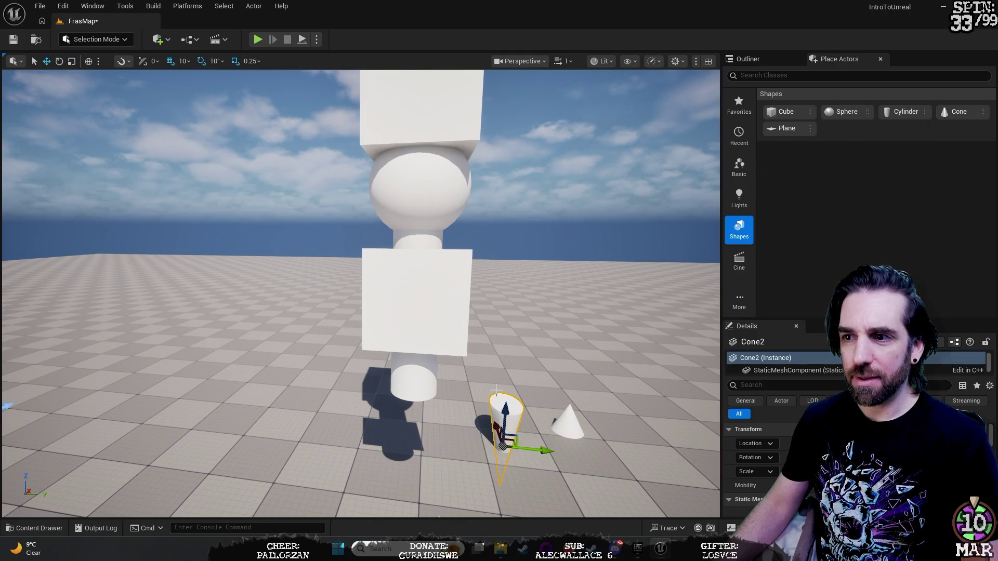
mouse_move(507, 419)
left_mouse_down()
mouse_move(510, 380)
mouse_move(502, 403)
mouse_move(429, 398)
mouse_move(412, 385)
mouse_move(268, 387)
left_mouse_up()
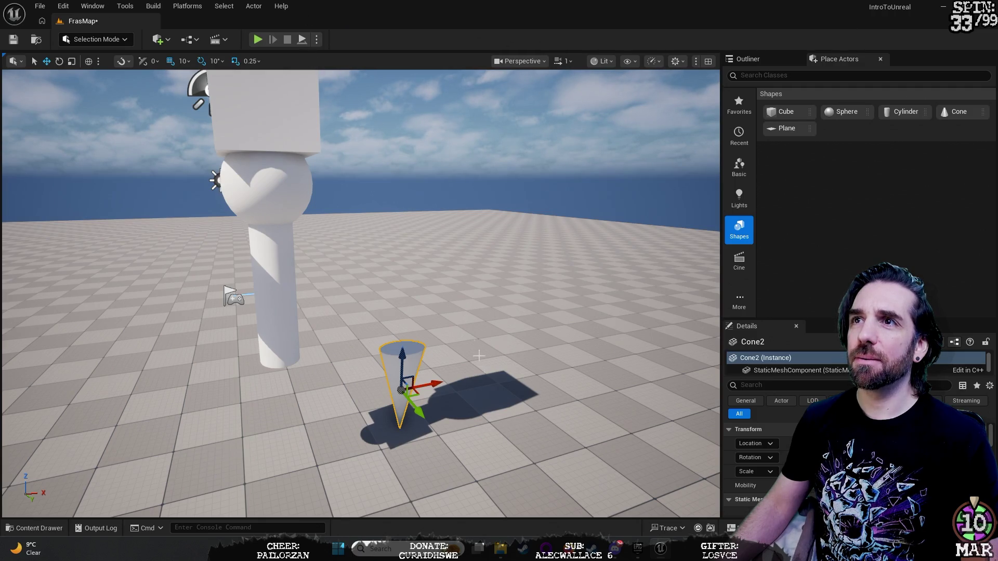
mouse_move(420, 413)
left_mouse_down()
mouse_move(448, 439)
mouse_move(333, 429)
left_mouse_up()
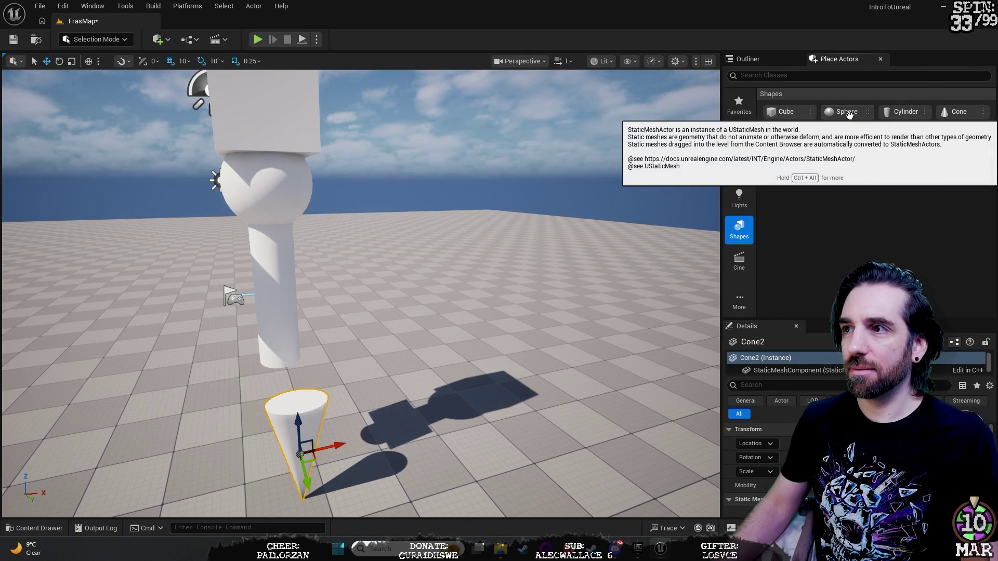
Slide the cone left toward the figure.
mouse_move(468, 312)
left_mouse_down()
mouse_move(447, 291)
mouse_move(405, 279)
left_mouse_up()
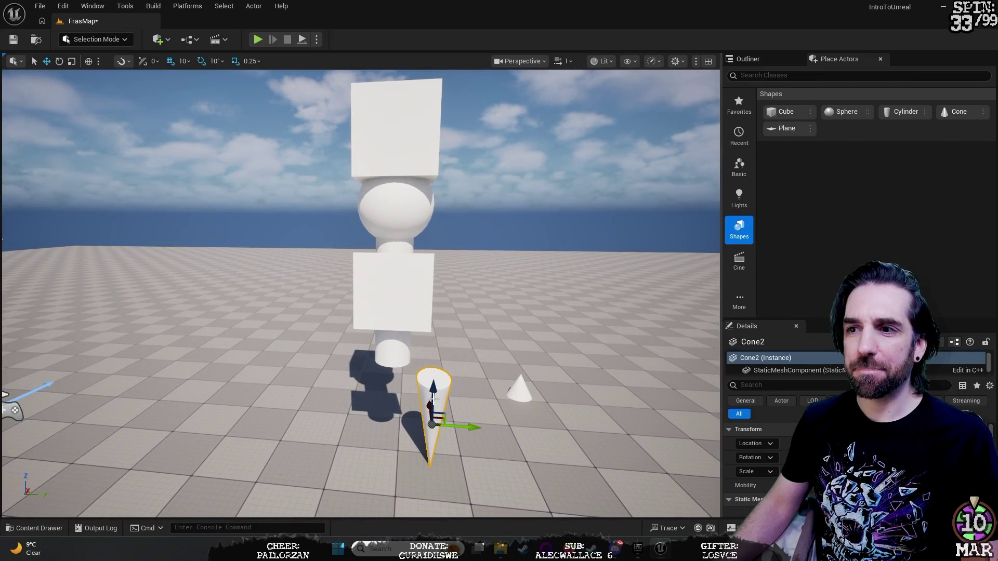
left_click_drag(468, 452, 427, 453)
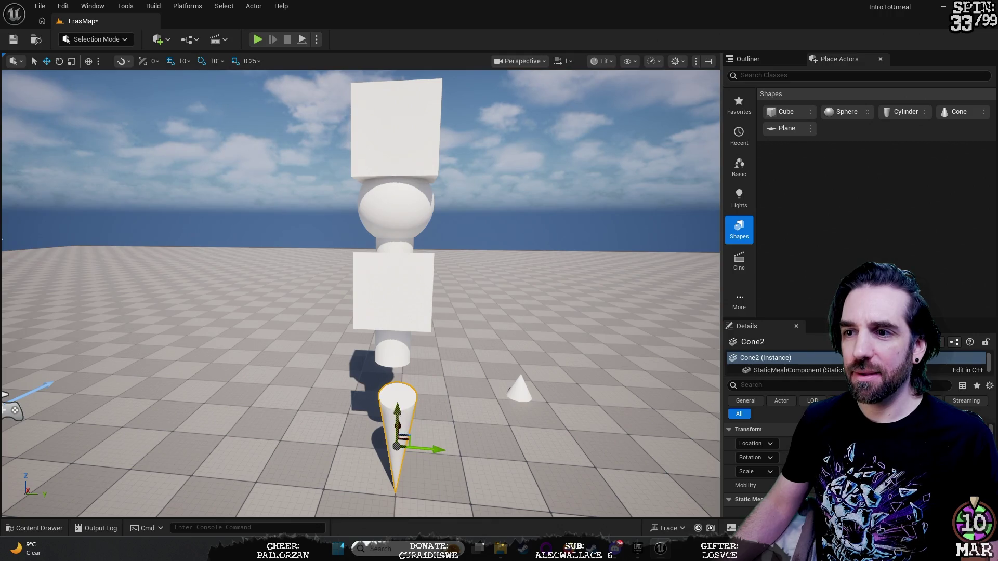
mouse_move(406, 391)
left_mouse_down()
mouse_move(381, 355)
mouse_move(435, 356)
mouse_move(387, 359)
mouse_move(422, 376)
mouse_move(366, 377)
mouse_move(367, 395)
mouse_move(354, 395)
mouse_move(353, 363)
mouse_move(398, 334)
left_mouse_up()
Select the head sphere, inspect its mesh component properties and look around it.
left_click(398, 333)
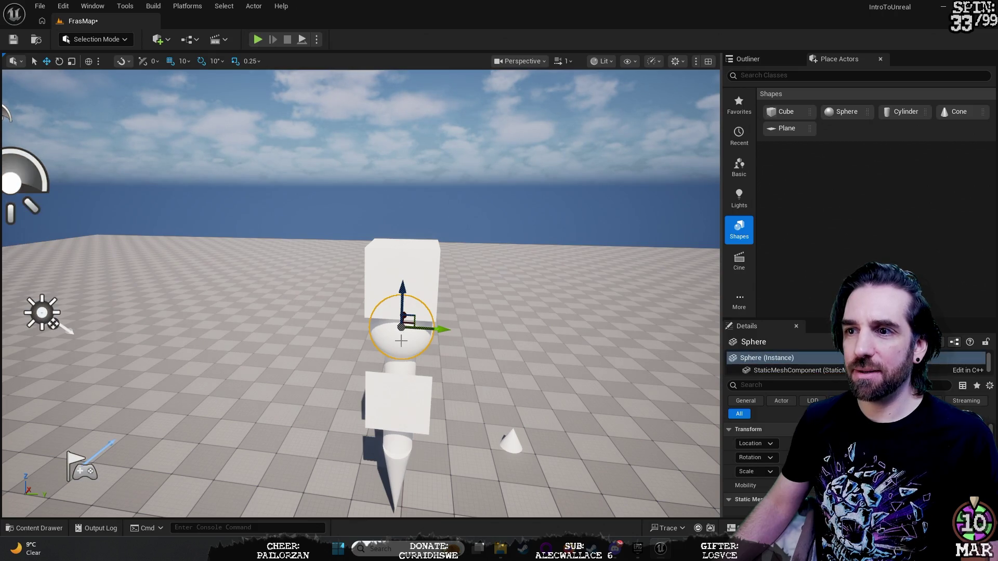
left_click(400, 341)
left_click(400, 341)
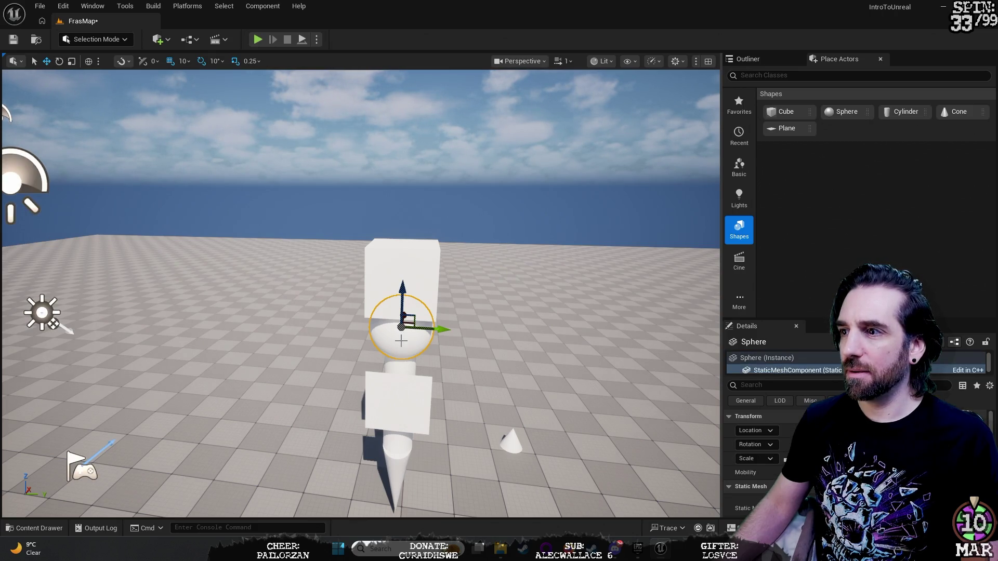
key("f")
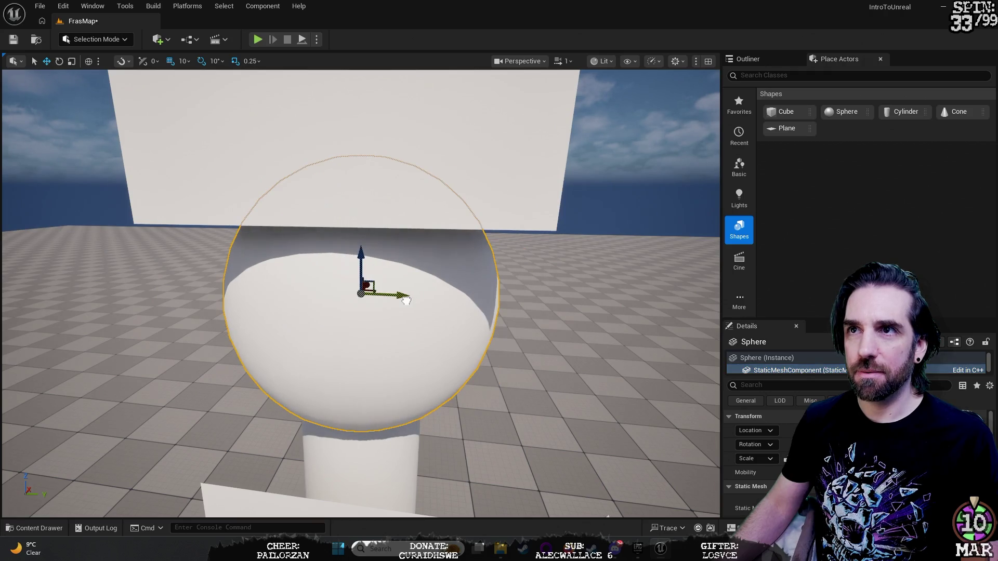
scroll(603, 303, "down", 10)
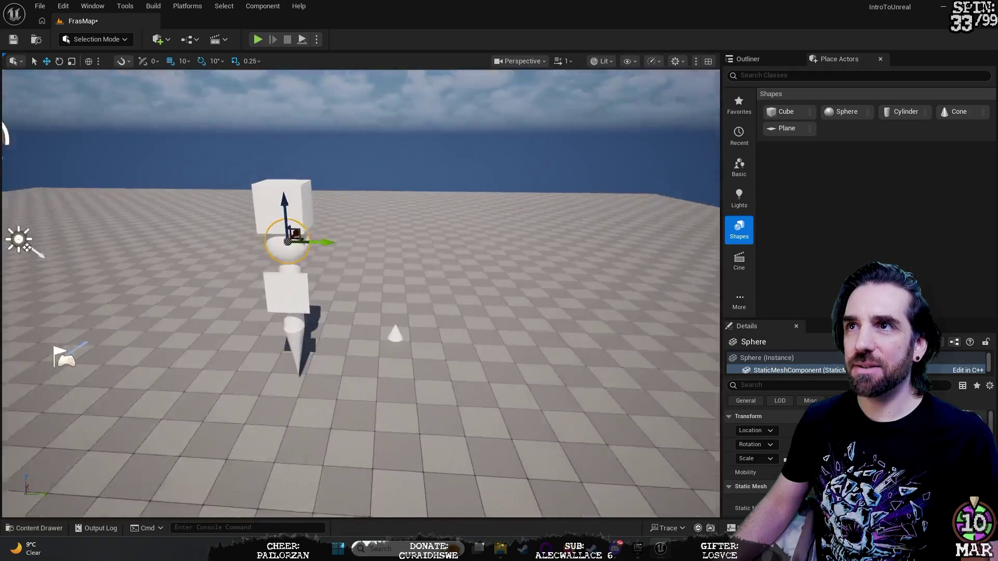
scroll(361, 293, "up", 8)
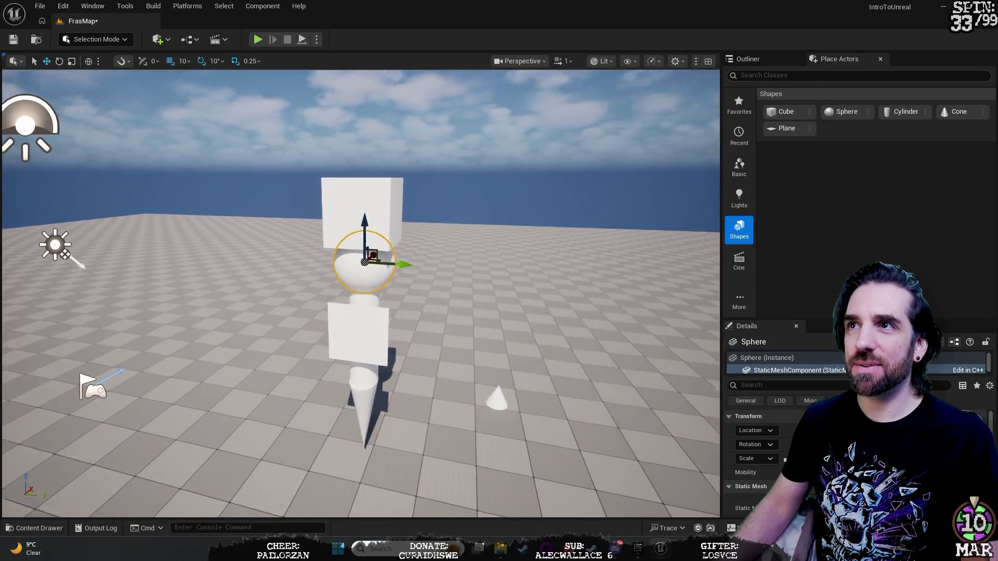
key("a")
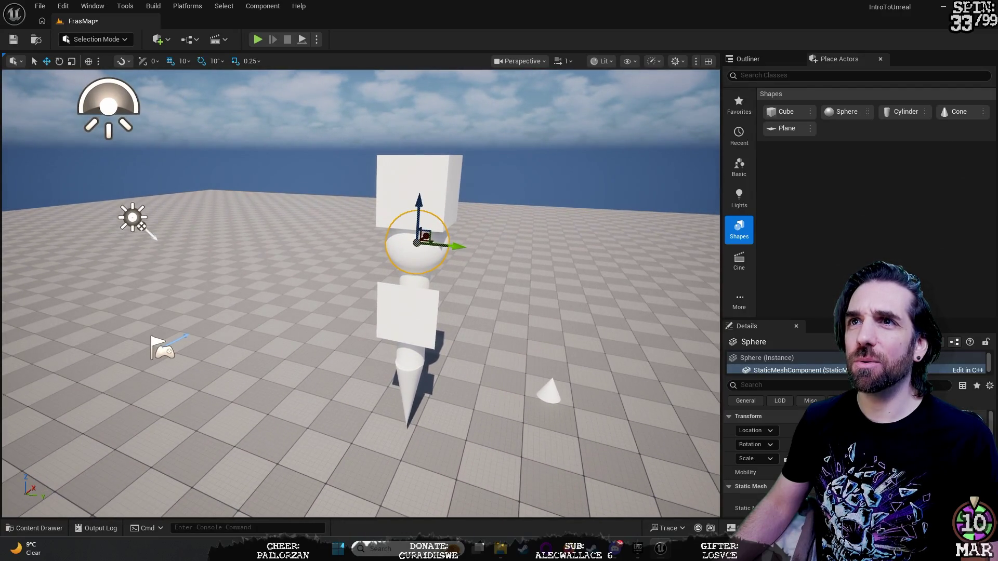
key("w")
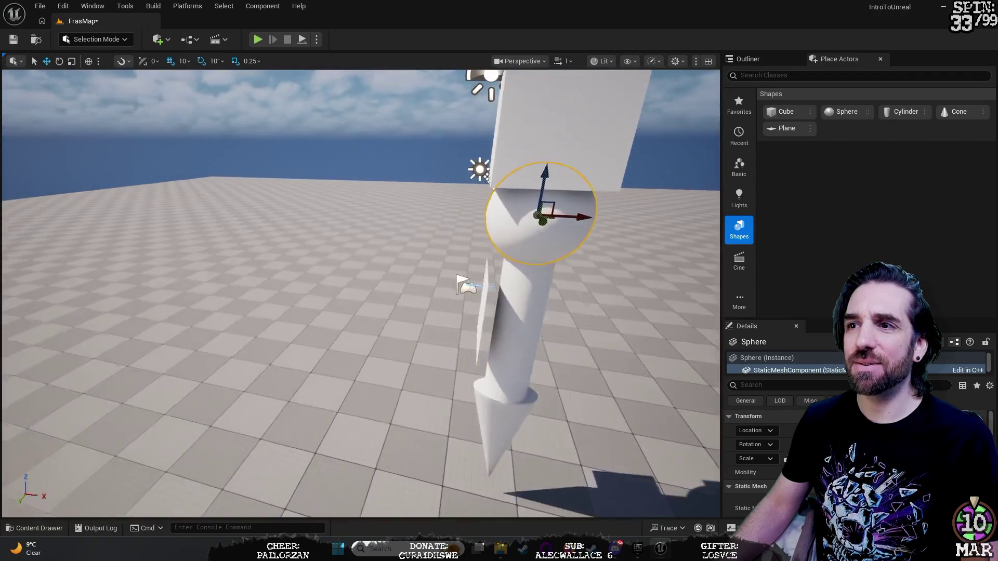
key("s")
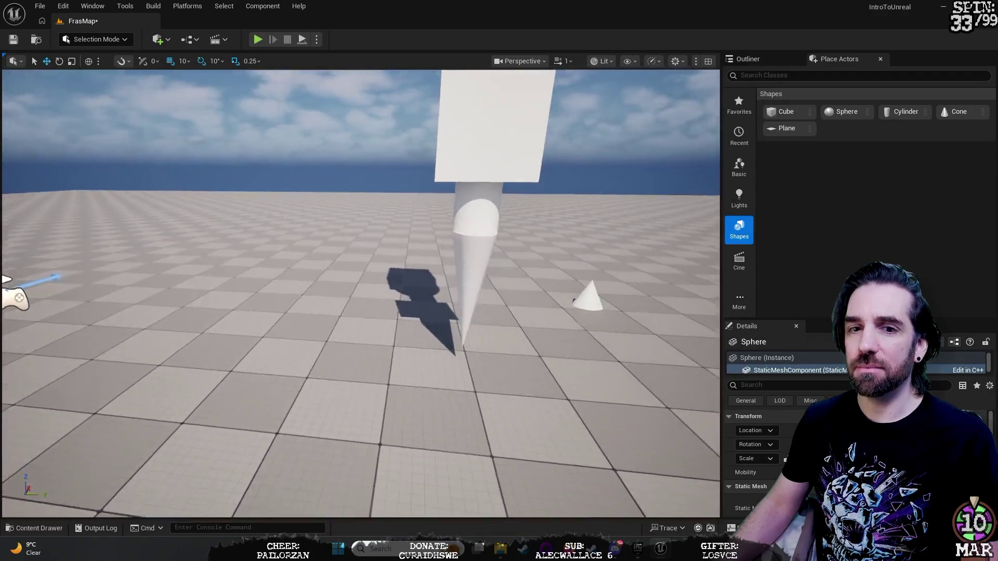
key("w")
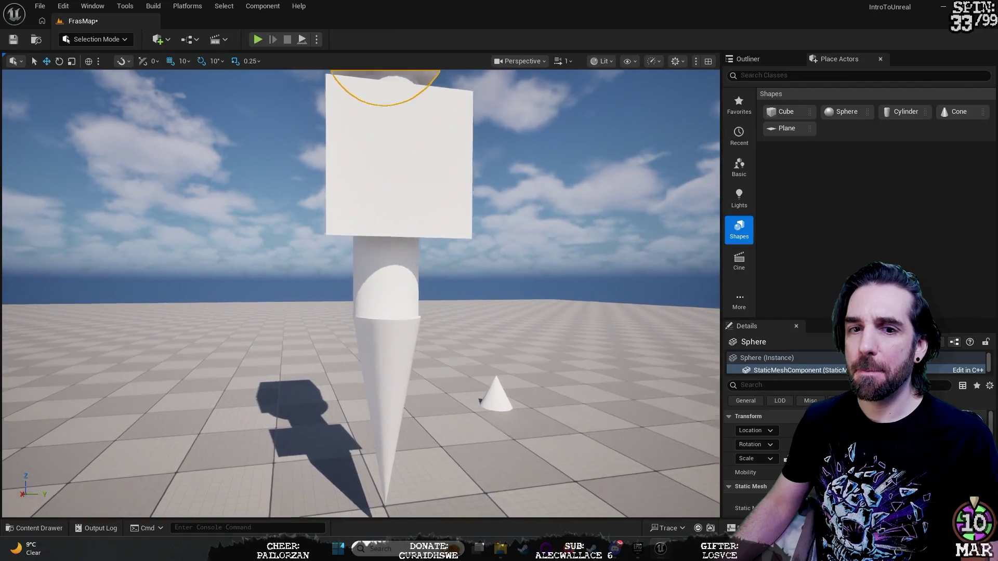
key("w")
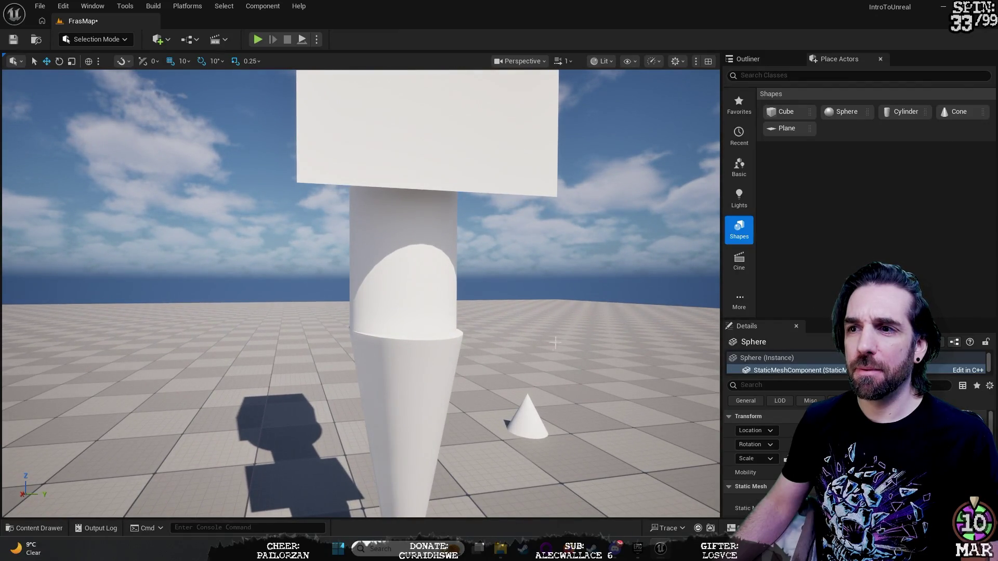
key("s")
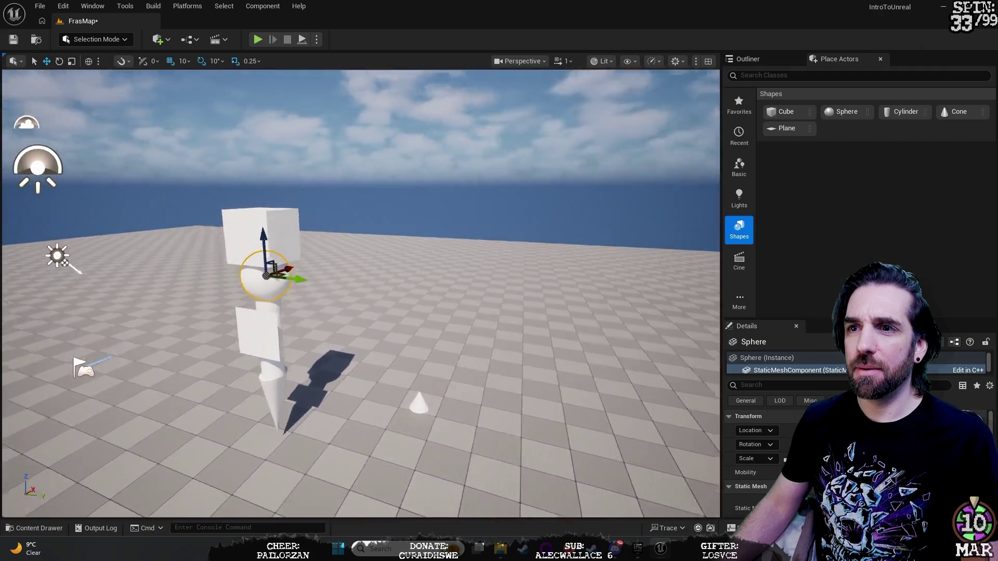
Enlarge the pointed base cone by about 10% and move it slightly lower.
left_click(580, 309)
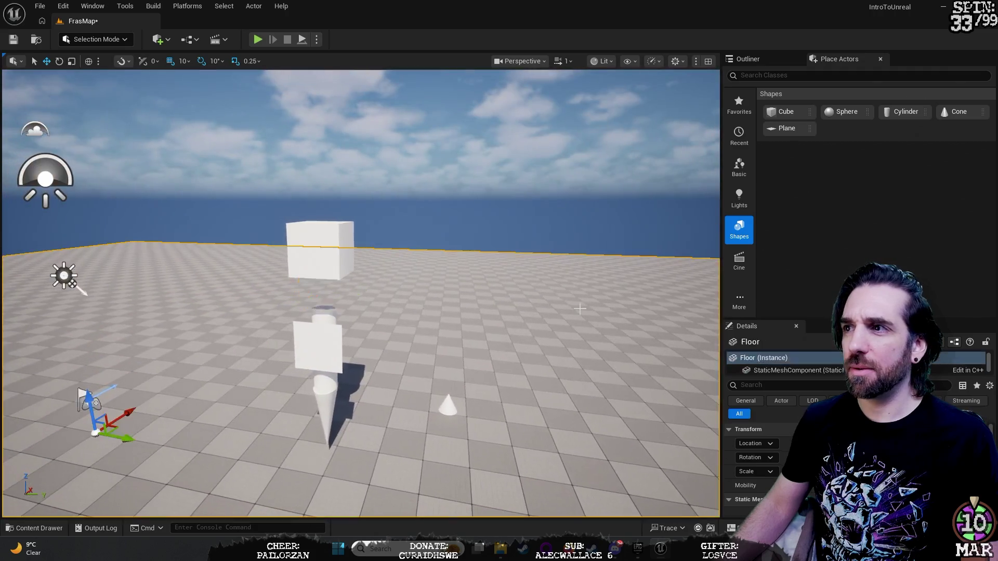
left_click(327, 406)
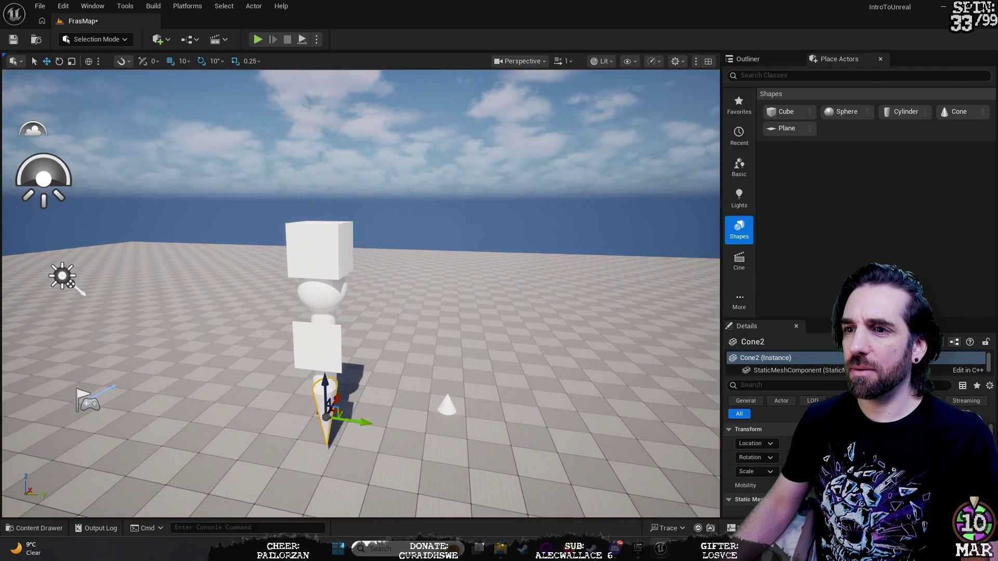
key("f")
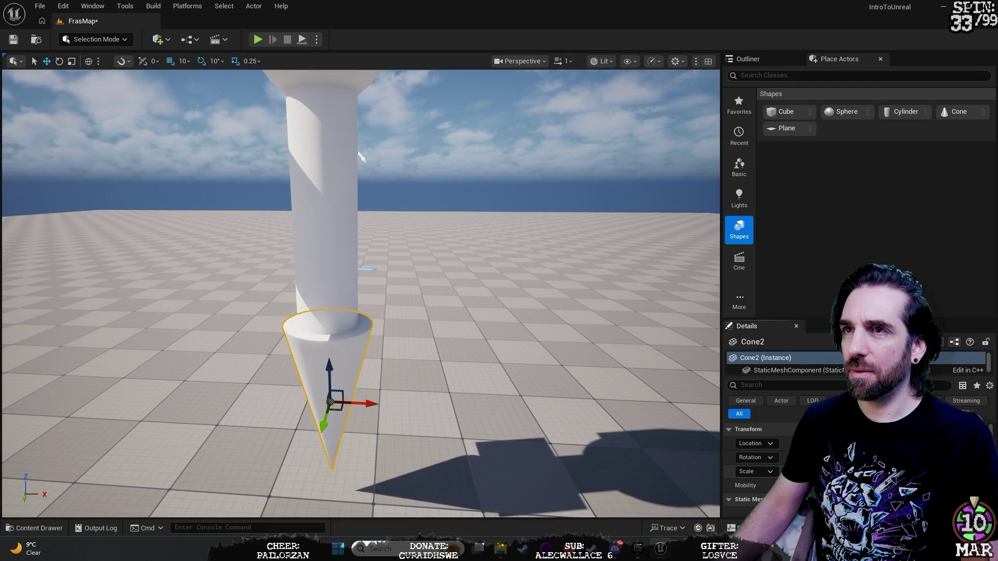
mouse_move(523, 338)
left_mouse_down()
mouse_move(447, 348)
mouse_move(465, 192)
left_mouse_up()
left_click(465, 200)
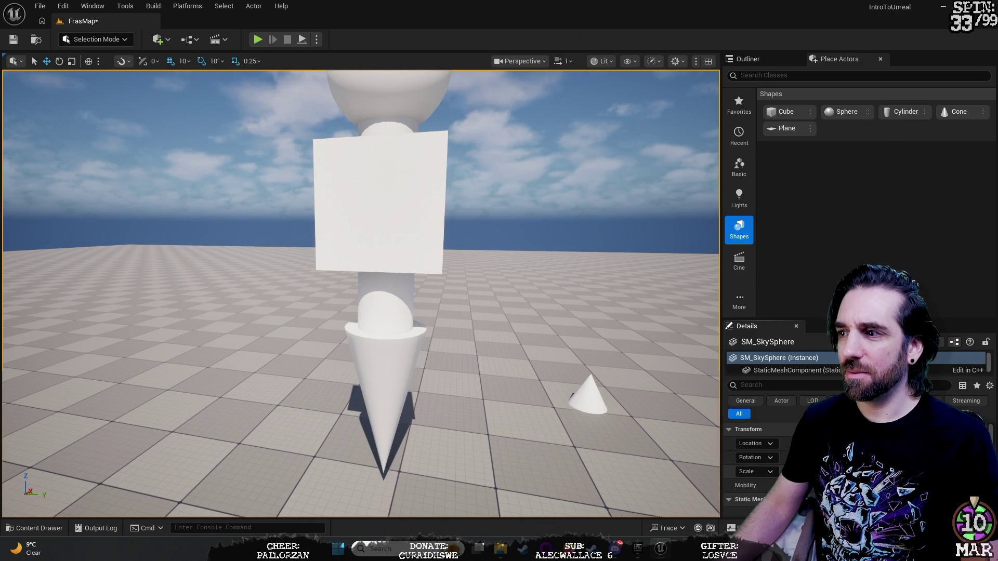
mouse_move(352, 310)
left_mouse_down()
mouse_move(352, 291)
mouse_move(353, 310)
left_mouse_up()
left_click(376, 323)
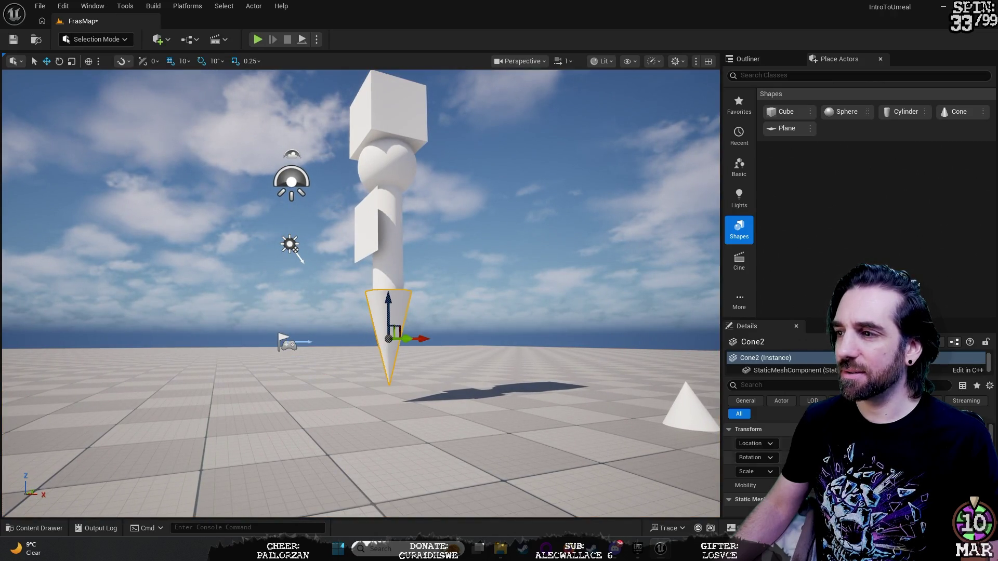
left_click_drag(728, 472, 738, 472)
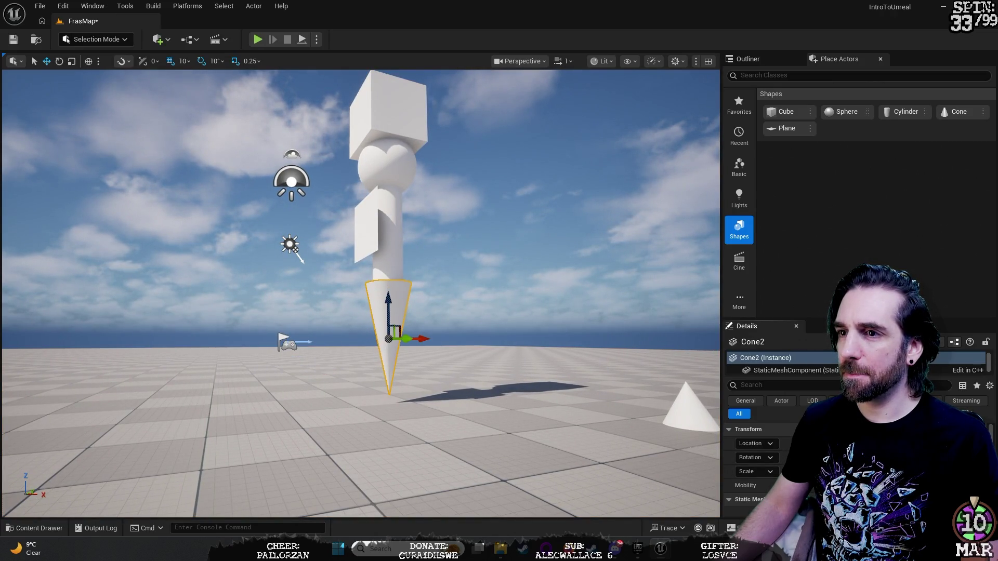
mouse_move(389, 305)
left_mouse_down()
mouse_move(392, 322)
mouse_move(393, 313)
left_mouse_up()
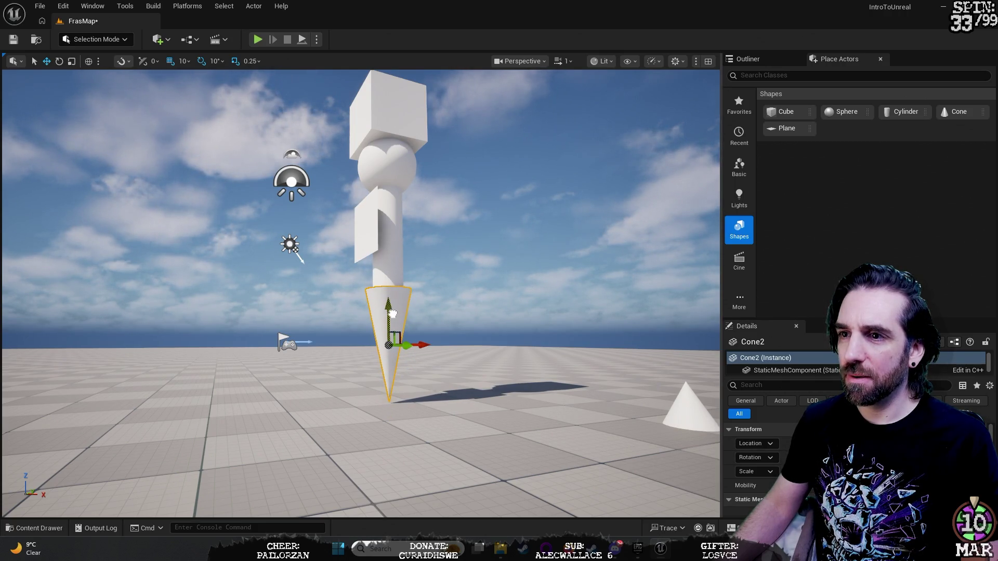
Fly toward the stacked shapes and select the small cone lying on the floor.
left_click(458, 234)
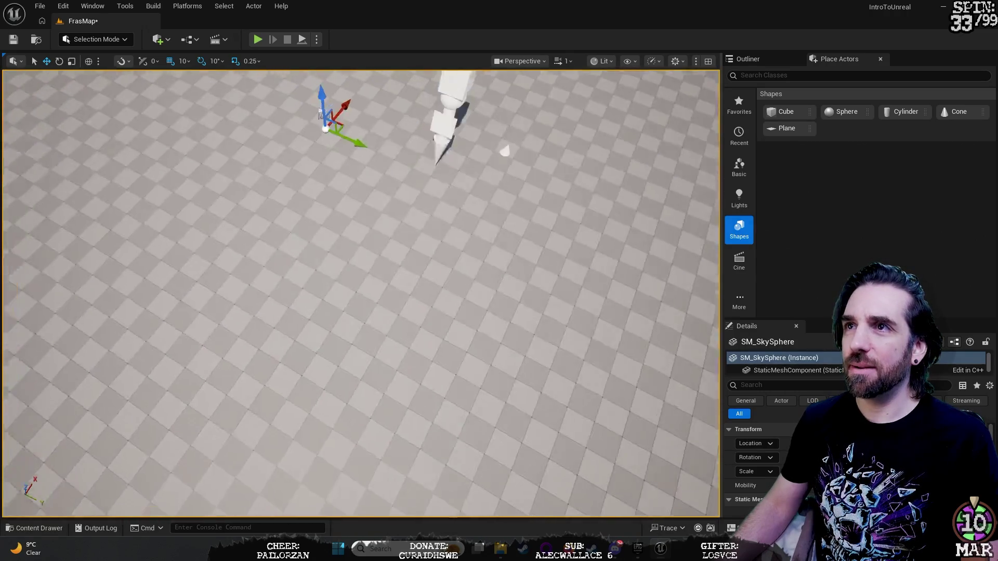
key("w")
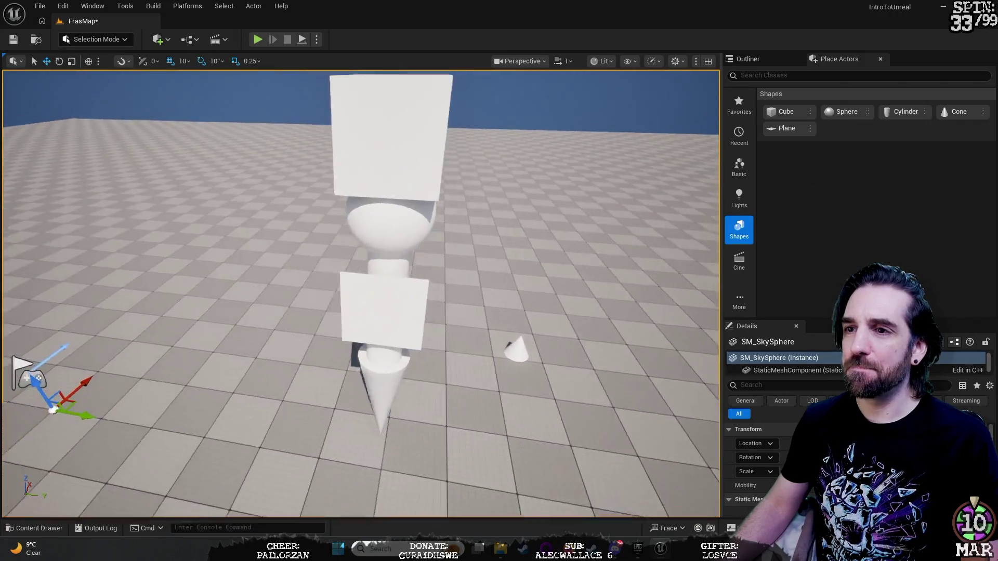
left_click(522, 360)
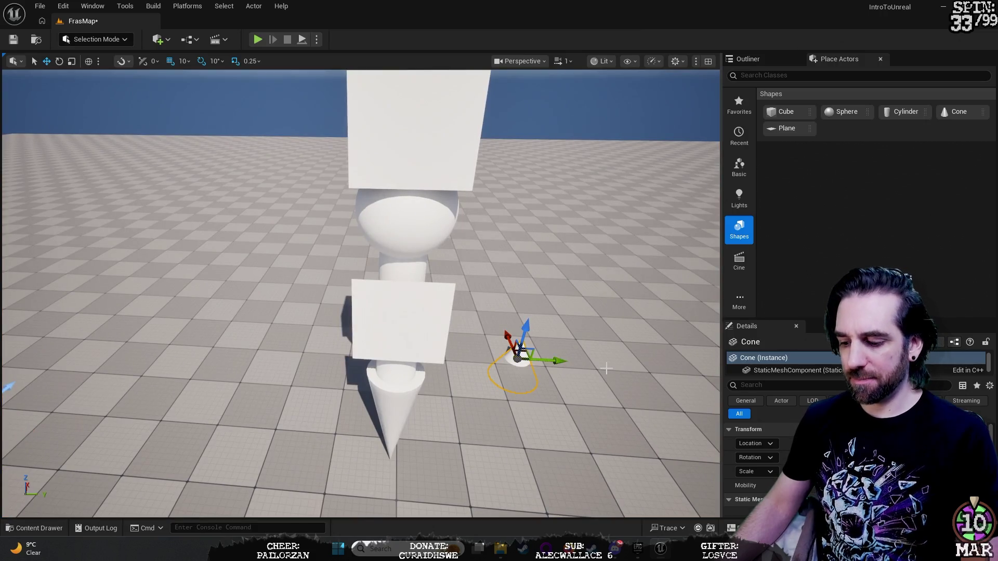
Delete the small stray cone from the floor and show the Outliner's actor list.
key("Delete")
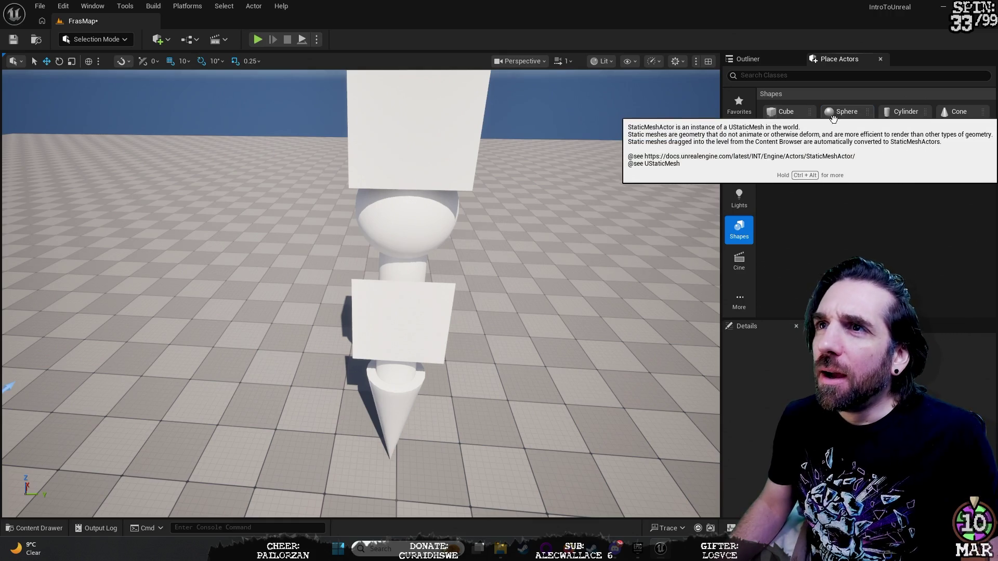
mouse_move(364, 311)
left_mouse_down()
mouse_move(442, 291)
mouse_move(419, 297)
left_mouse_up()
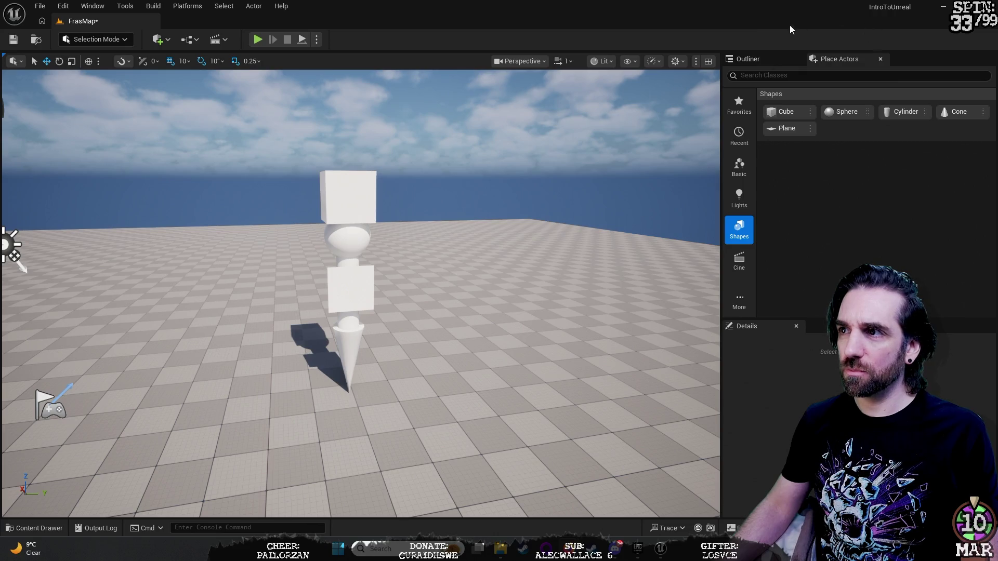
left_click(763, 55)
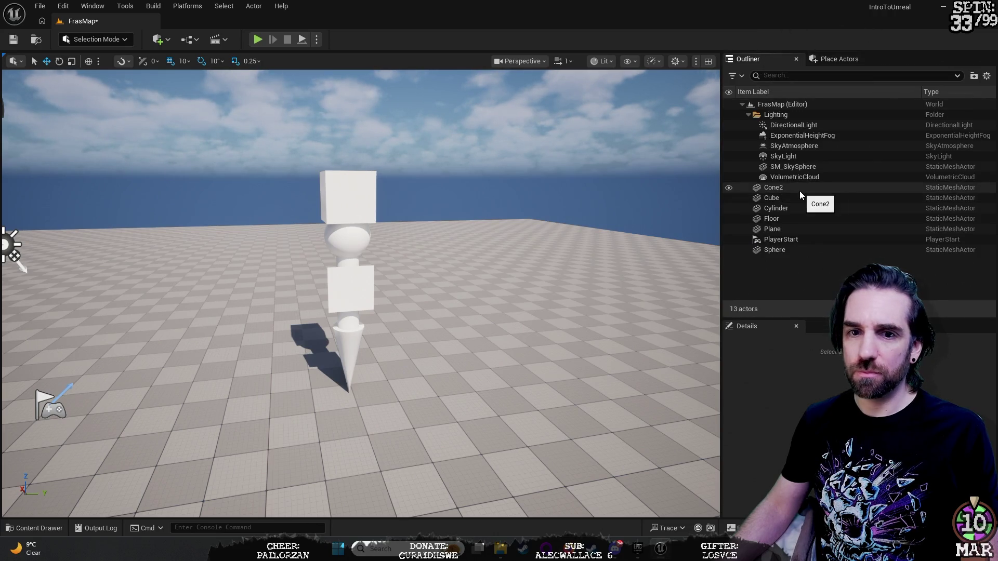
left_click(347, 199)
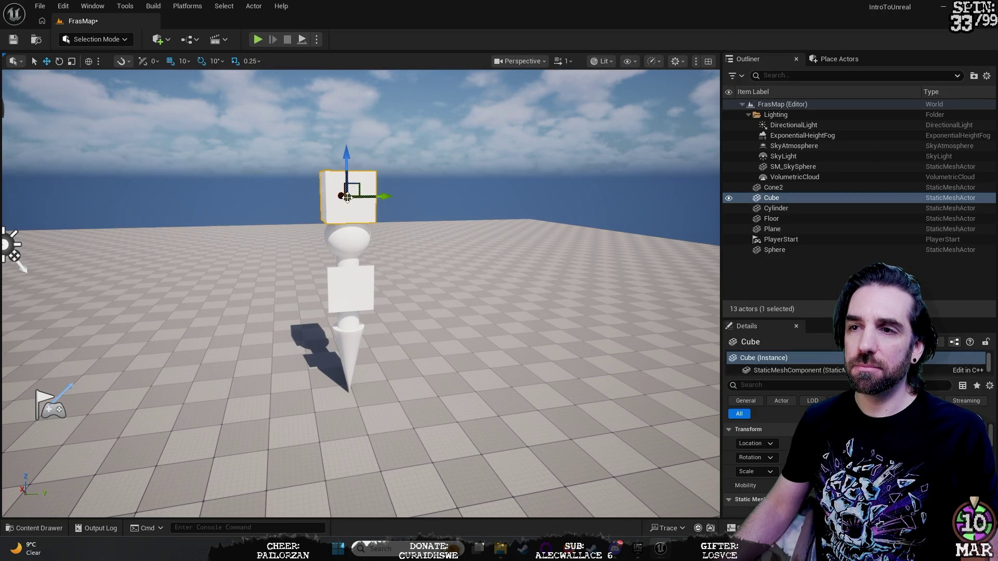
mouse_move(348, 198)
left_mouse_down()
mouse_move(269, 297)
mouse_move(354, 255)
mouse_move(374, 276)
mouse_move(374, 299)
left_mouse_up()
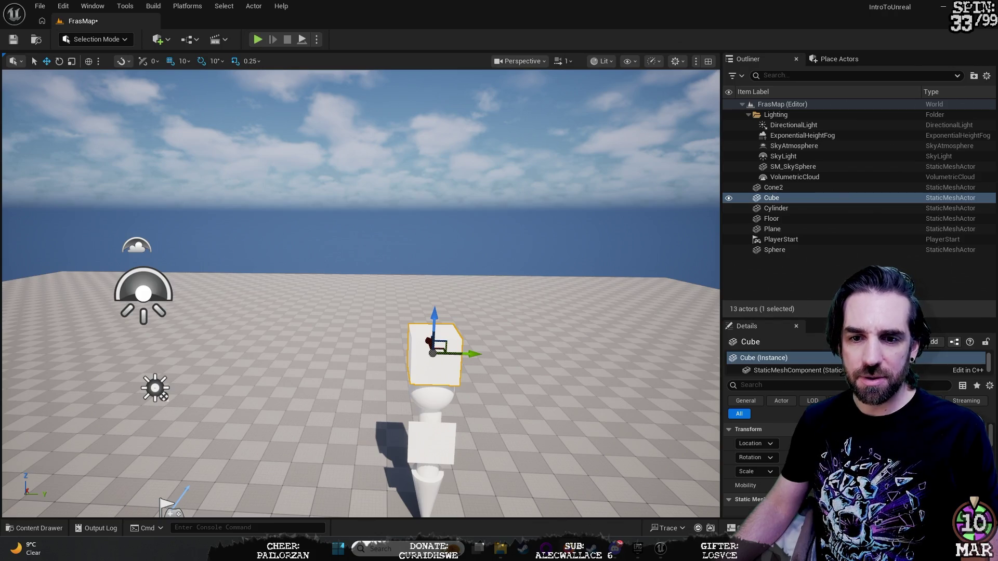
mouse_move(470, 311)
left_mouse_down()
mouse_move(447, 332)
mouse_move(447, 281)
mouse_move(458, 307)
mouse_move(457, 276)
mouse_move(452, 260)
mouse_move(447, 291)
mouse_move(433, 269)
left_mouse_up()
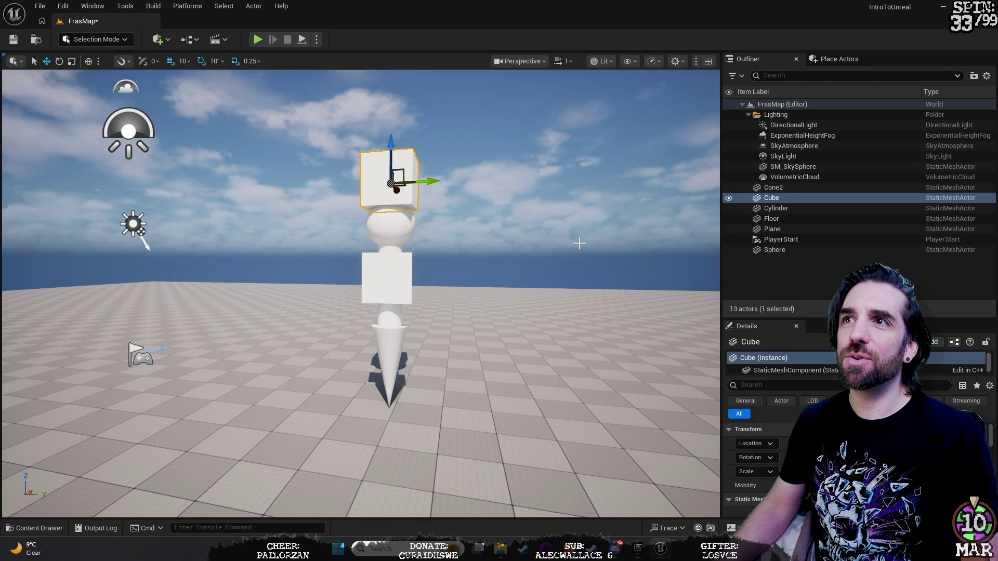
left_click_drag(580, 243, 598, 236)
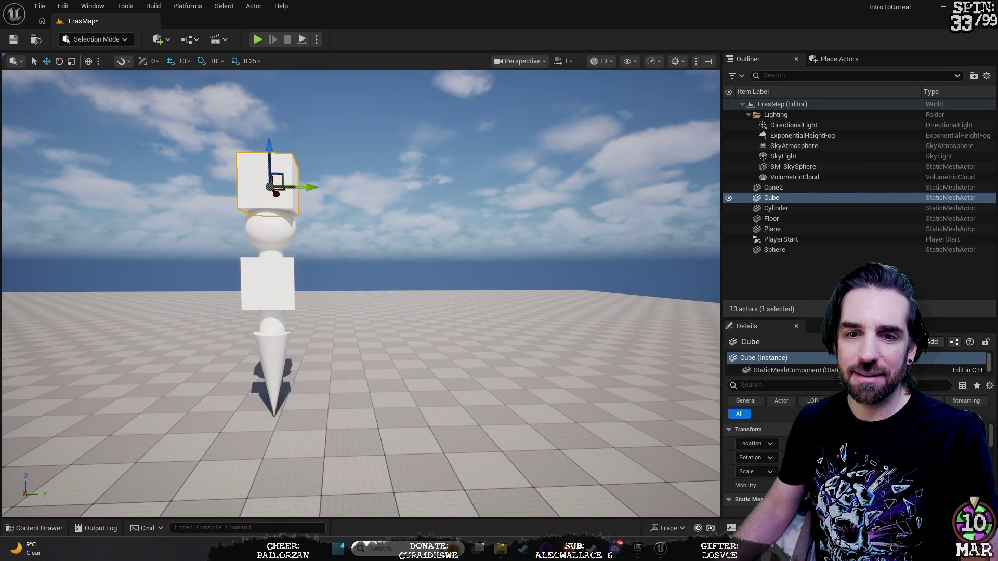
left_click_drag(493, 201, 348, 211)
left_click_drag(507, 208, 506, 208)
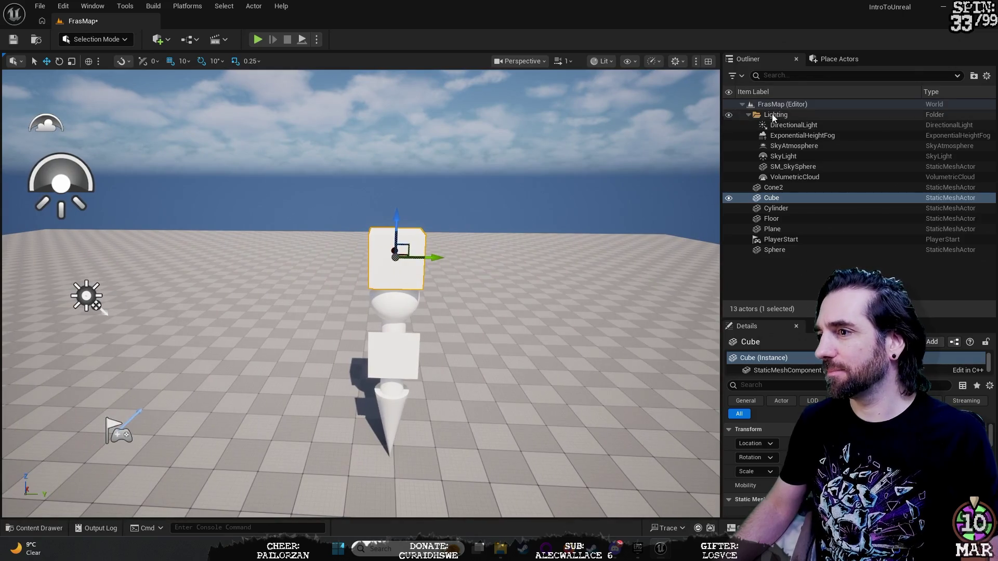
left_click(841, 60)
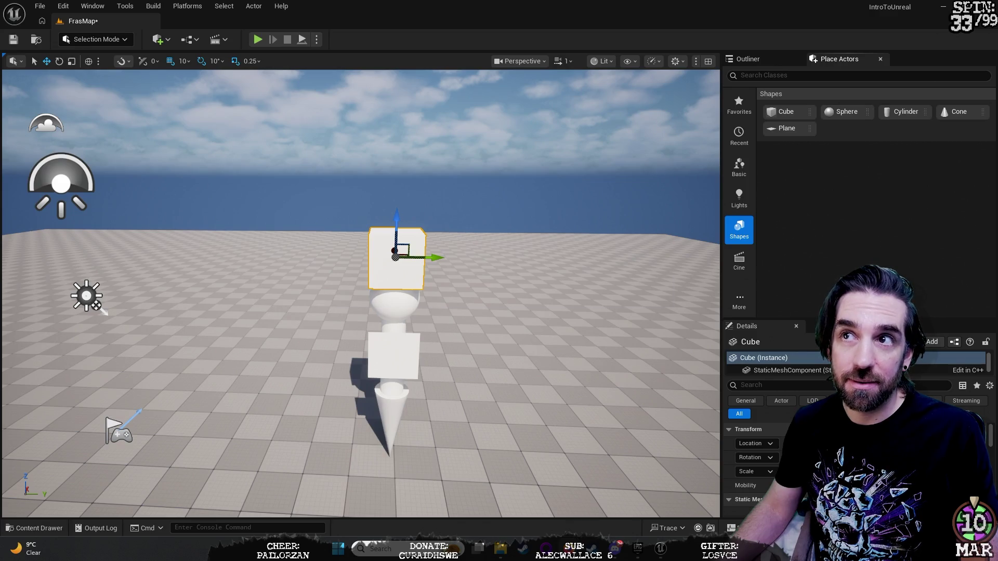
mouse_move(29, 324)
left_mouse_down()
mouse_move(83, 291)
mouse_move(54, 259)
left_mouse_up()
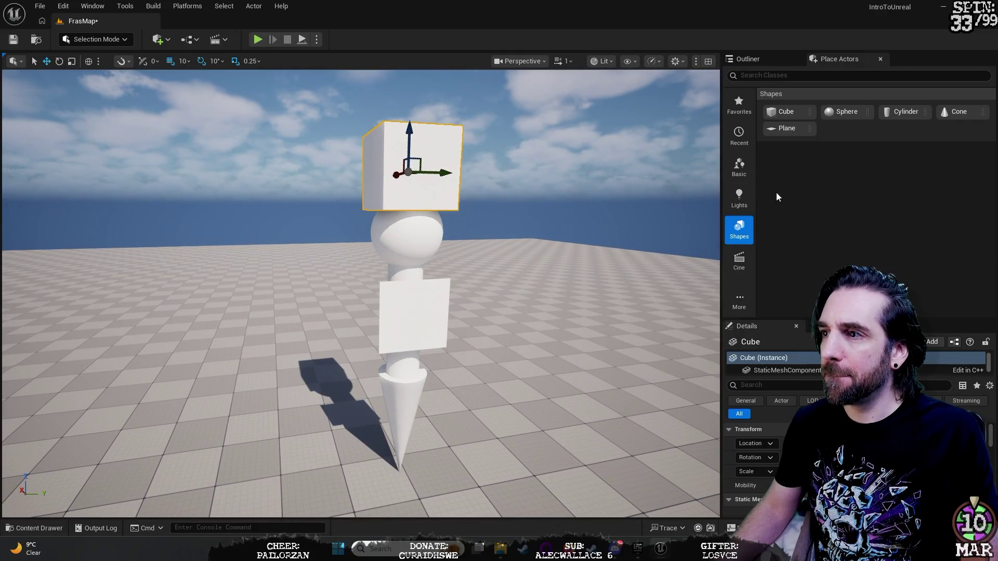
left_click(765, 59)
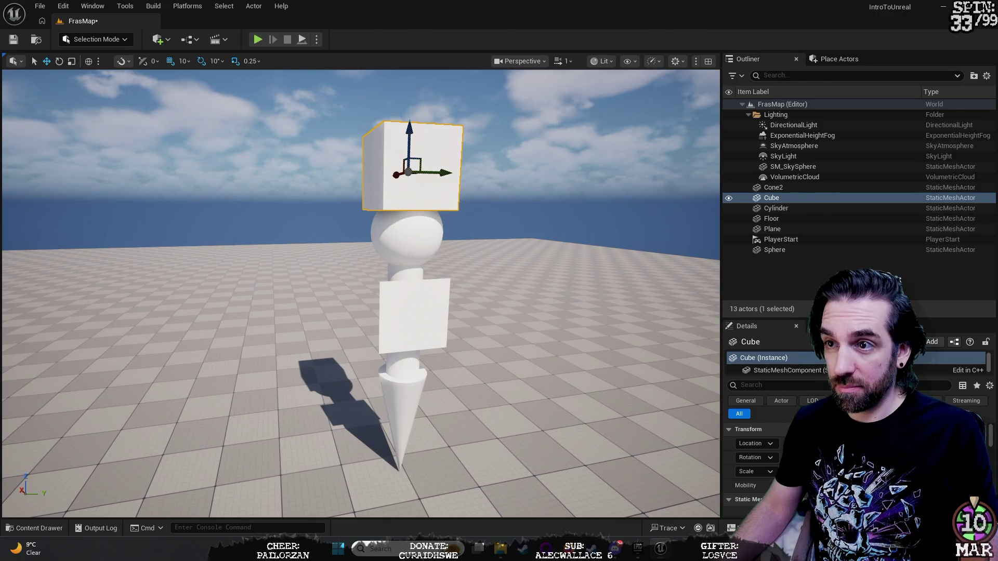
left_click(846, 252)
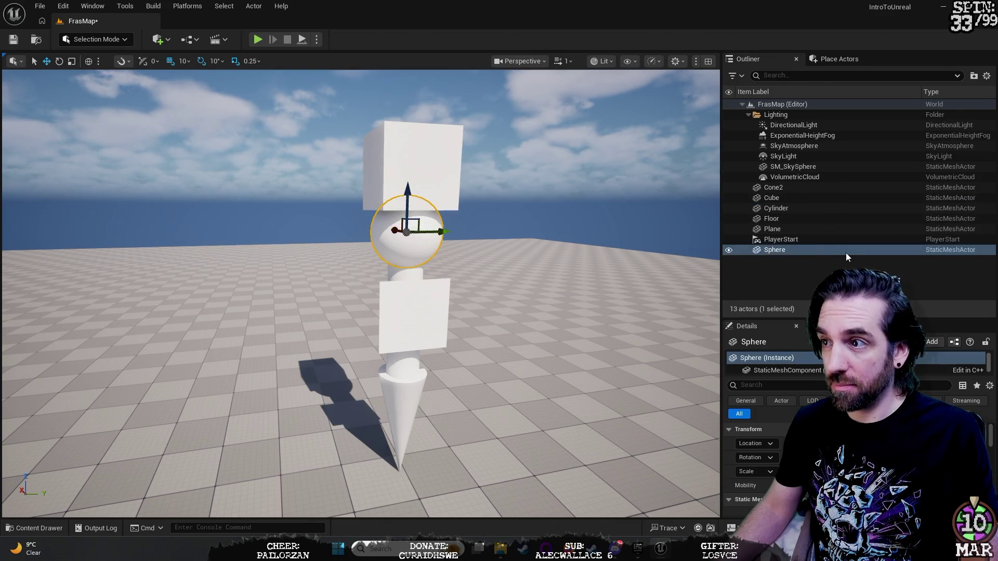
right_click(780, 250)
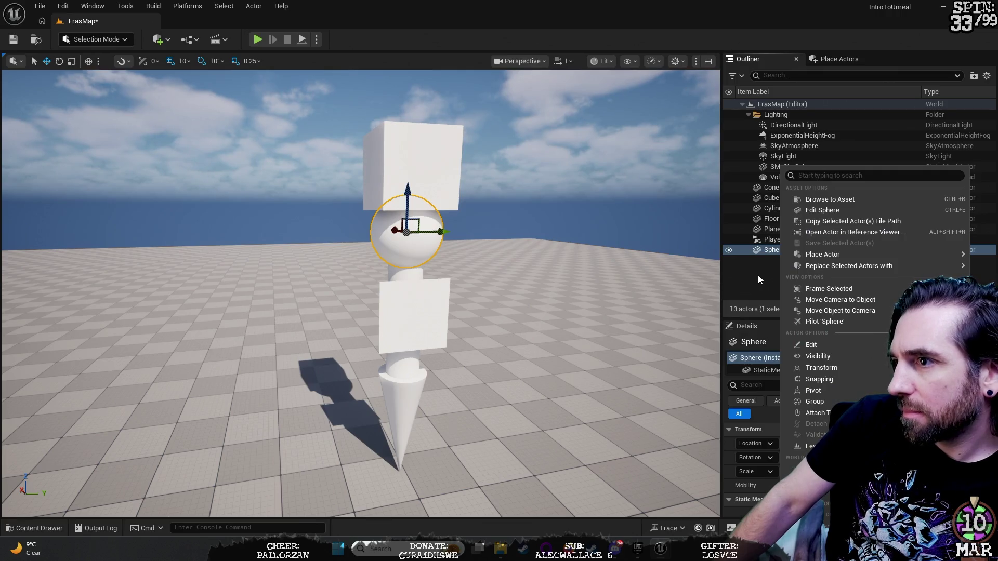
key("Escape")
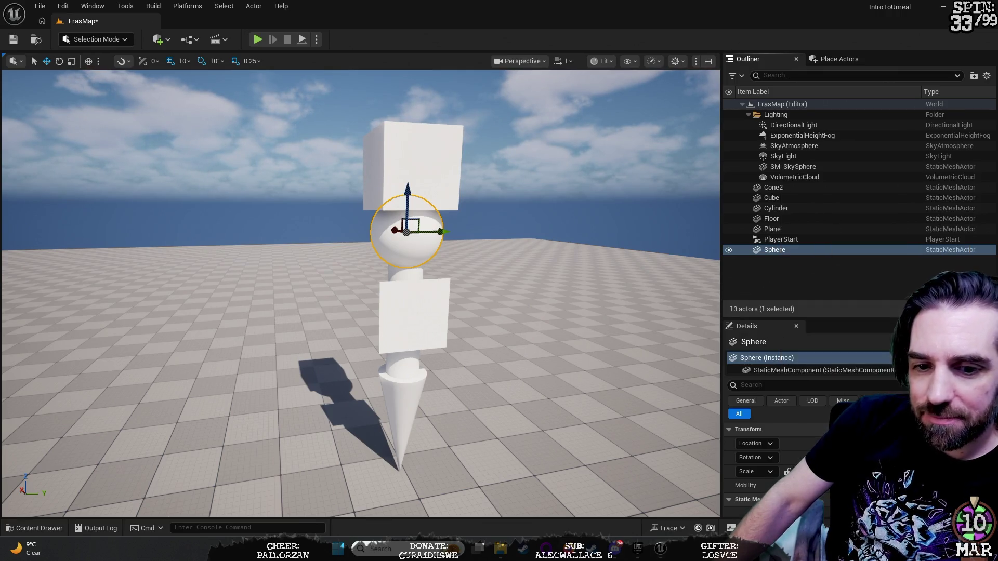
right_click(792, 252)
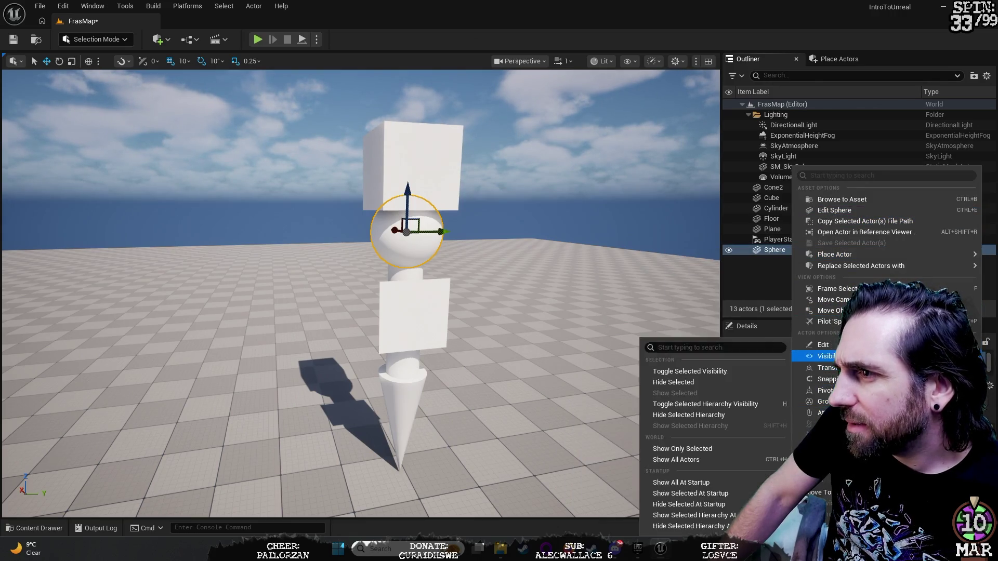
mouse_move(827, 345)
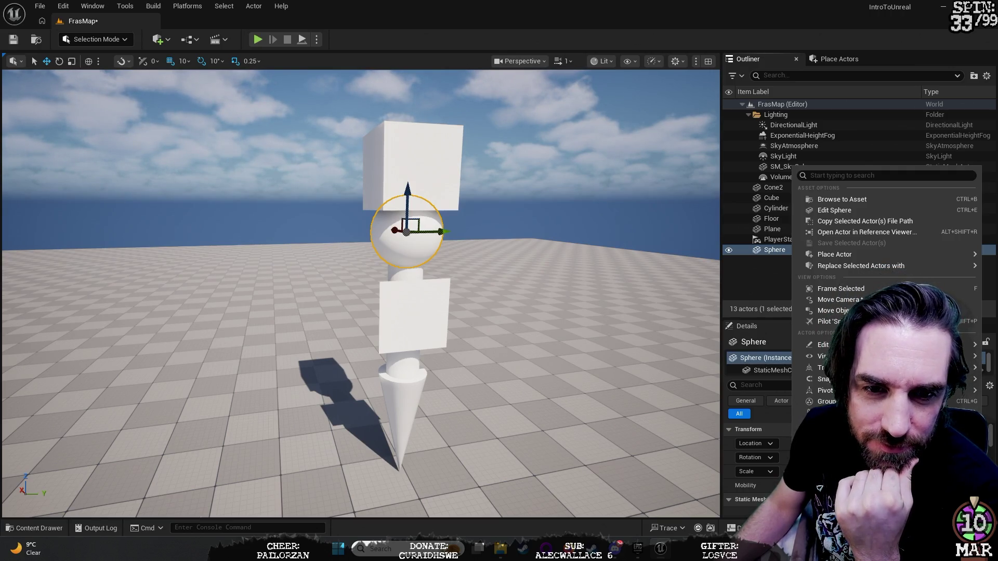
key("Escape")
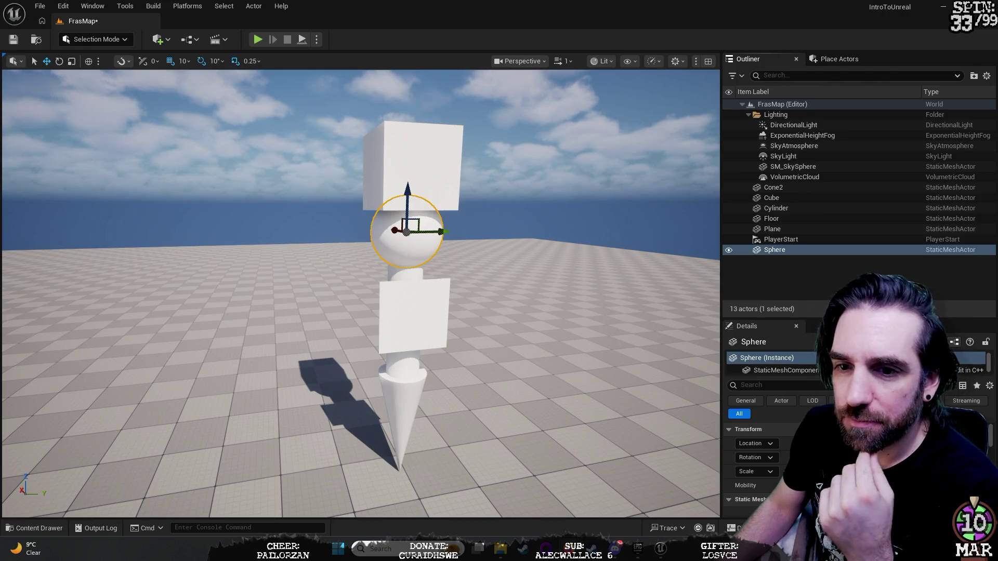
left_click(787, 248)
Finish naming the Sphere 'Head' and rename the Plane actor to 'placcard'.
type("Head")
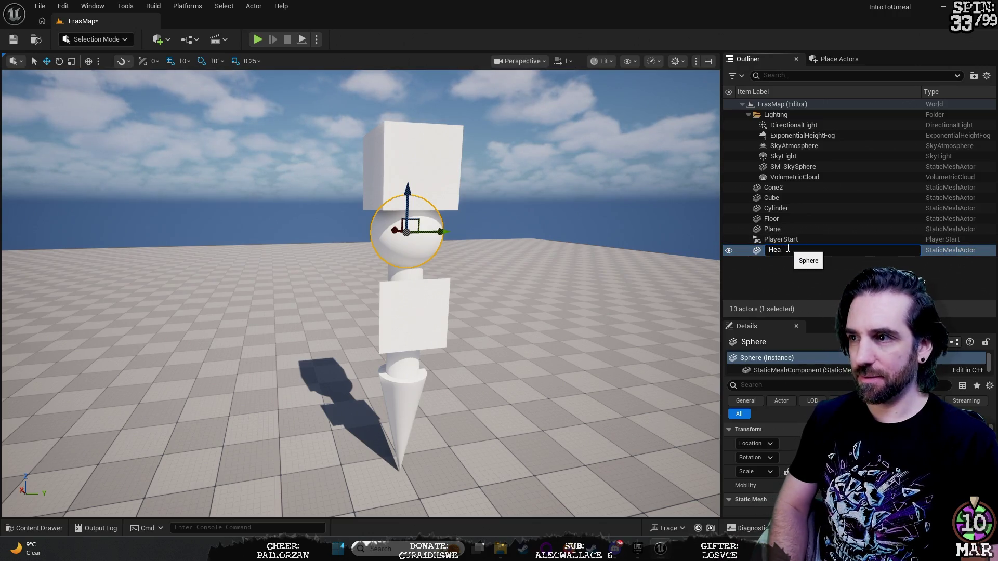
key("Return")
left_click(774, 240)
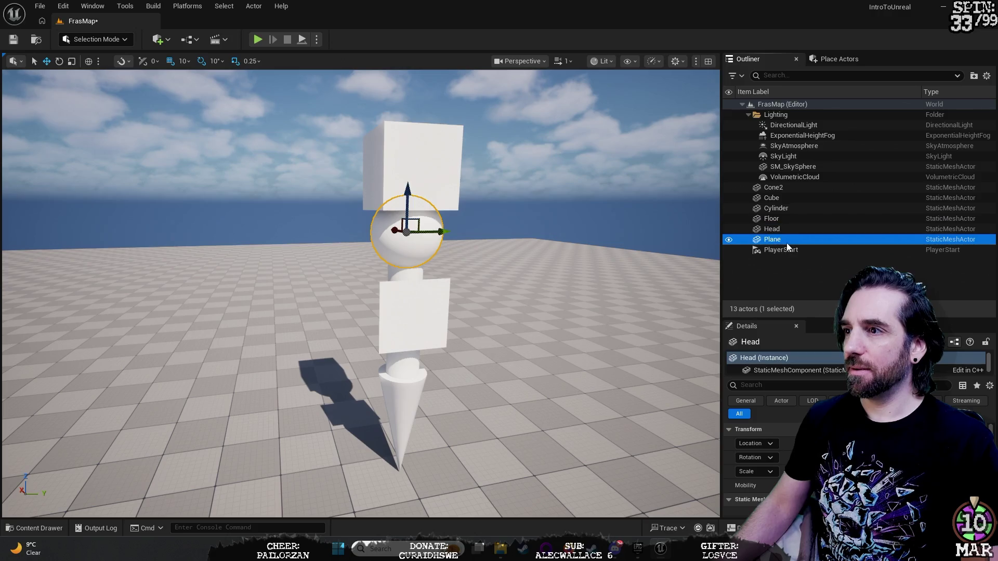
key("F2")
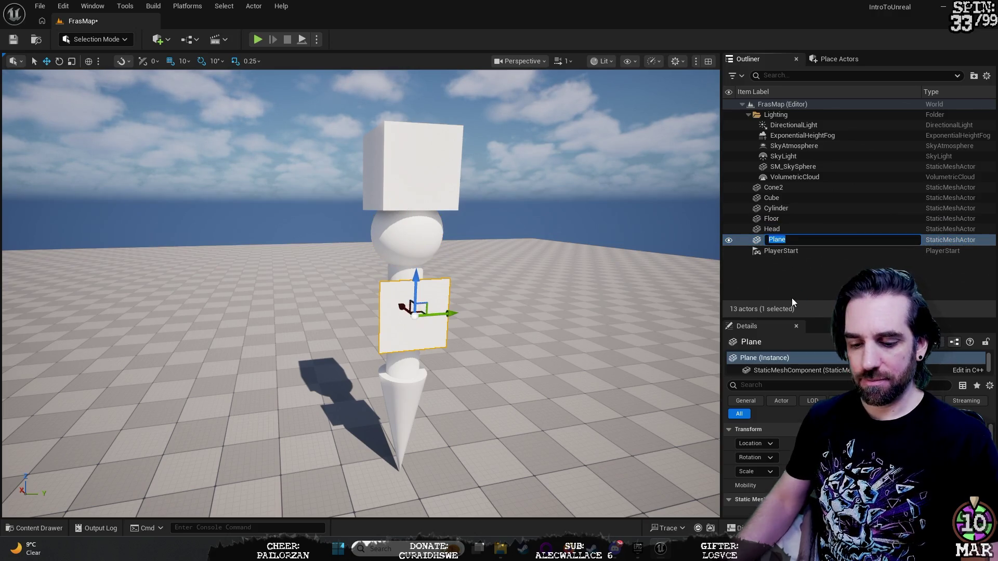
type("placcard")
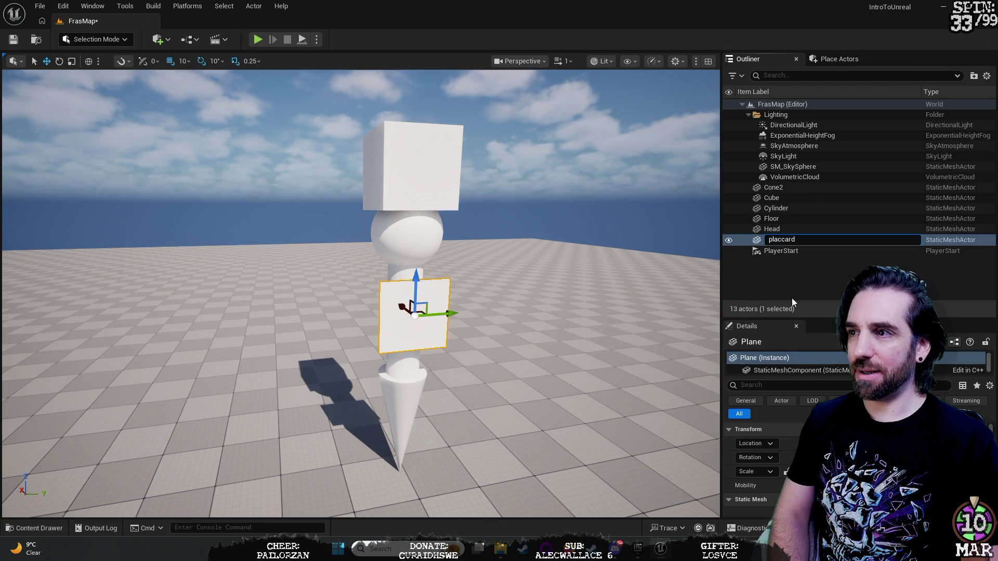
key("Return")
Rename the cylinder in the middle of the totem to 'Guts'.
left_click(772, 228)
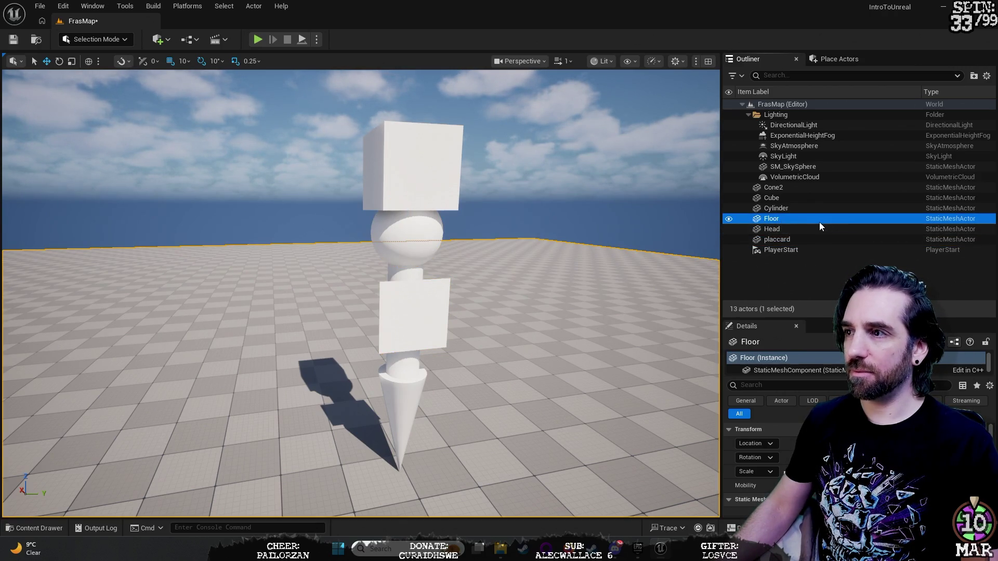
left_click(806, 208)
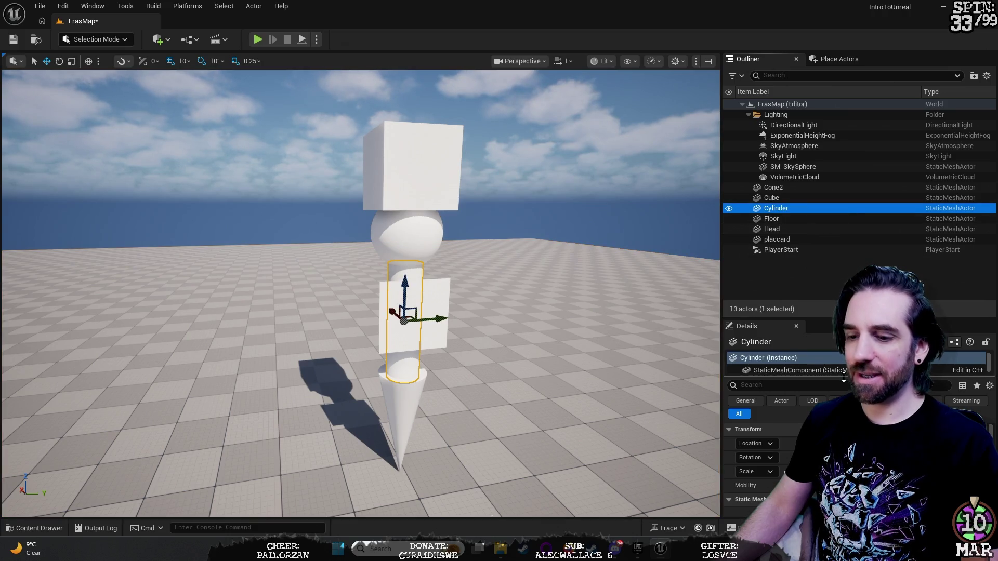
key("F2")
type("Guts")
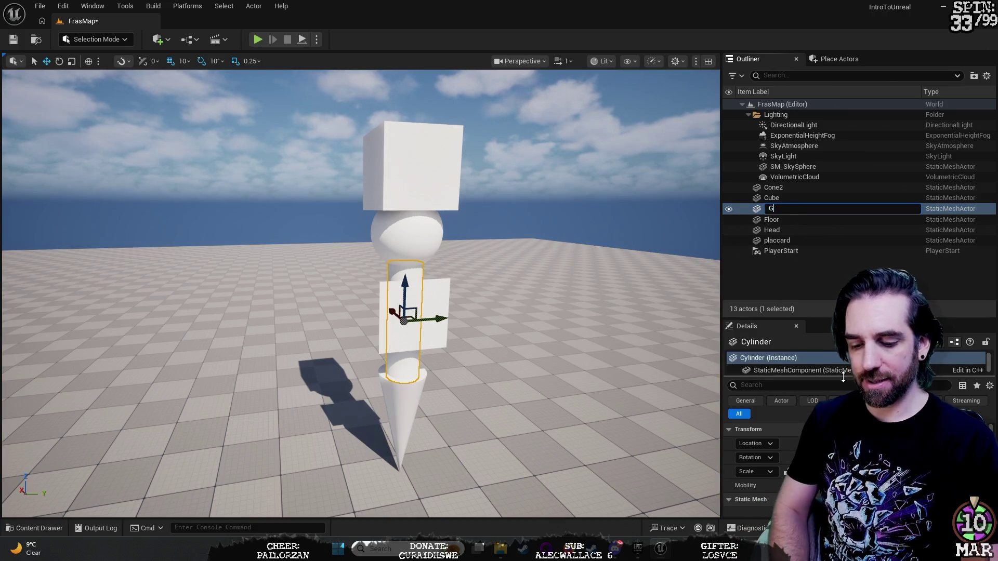
key("Return")
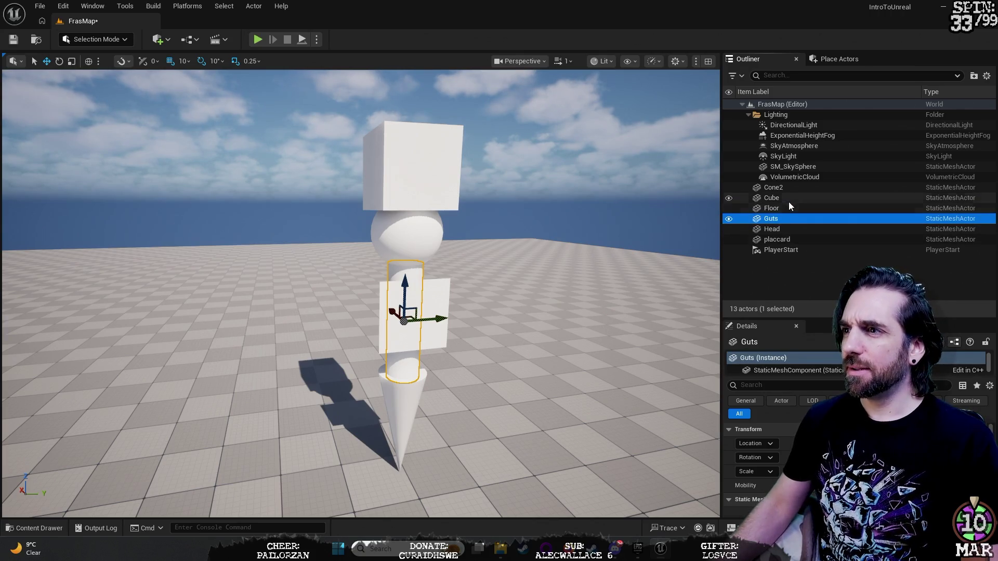
Rename the cube on top of the totem to 'worlds best hat'.
left_click(787, 198)
right_click(787, 197)
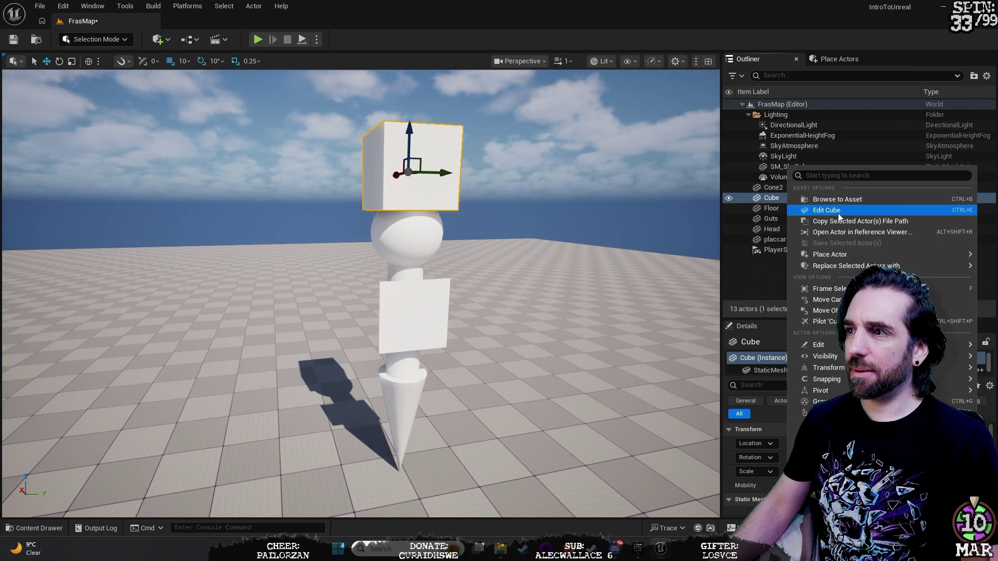
left_click(778, 202)
type("worlds best hat")
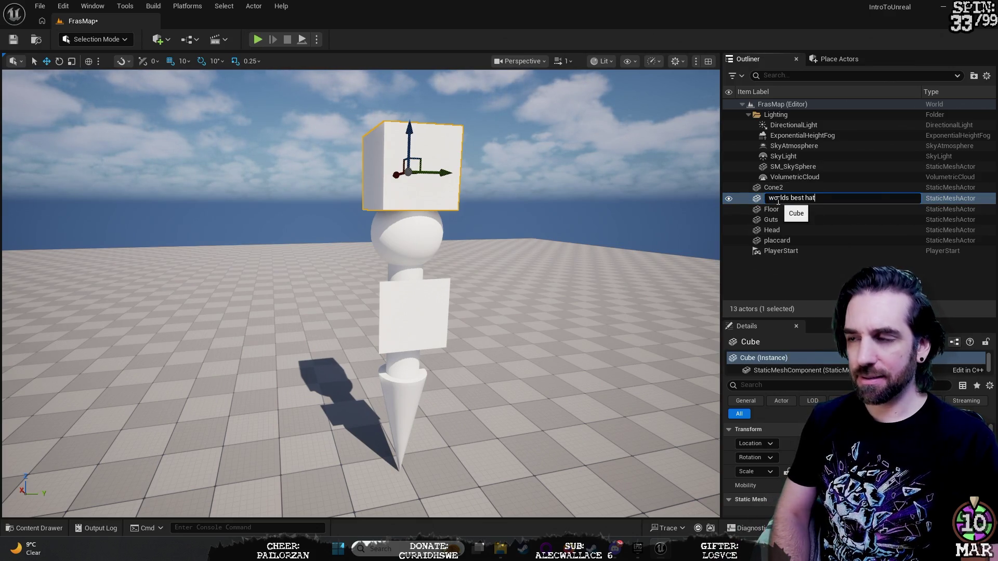
key("Return")
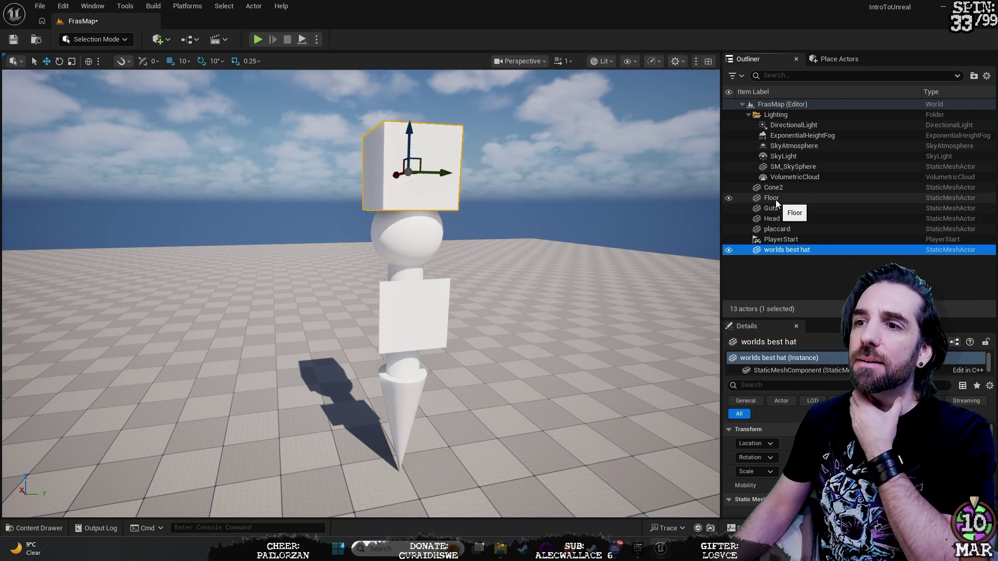
left_click(793, 183)
Rename the Cone2 actor at the totem's base to 'Spikey bottom bit'.
right_click(792, 183)
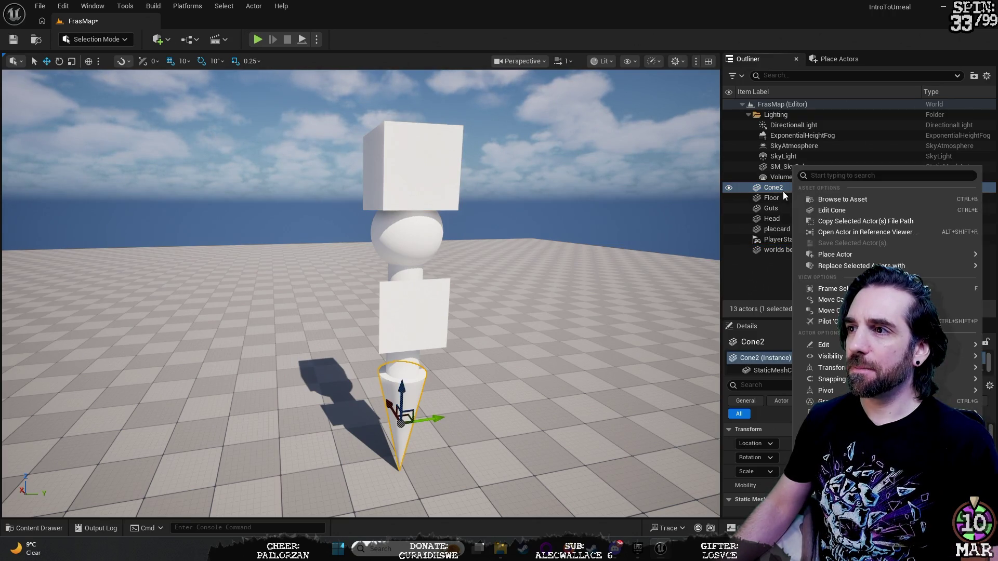
left_click(775, 189)
left_click(776, 189)
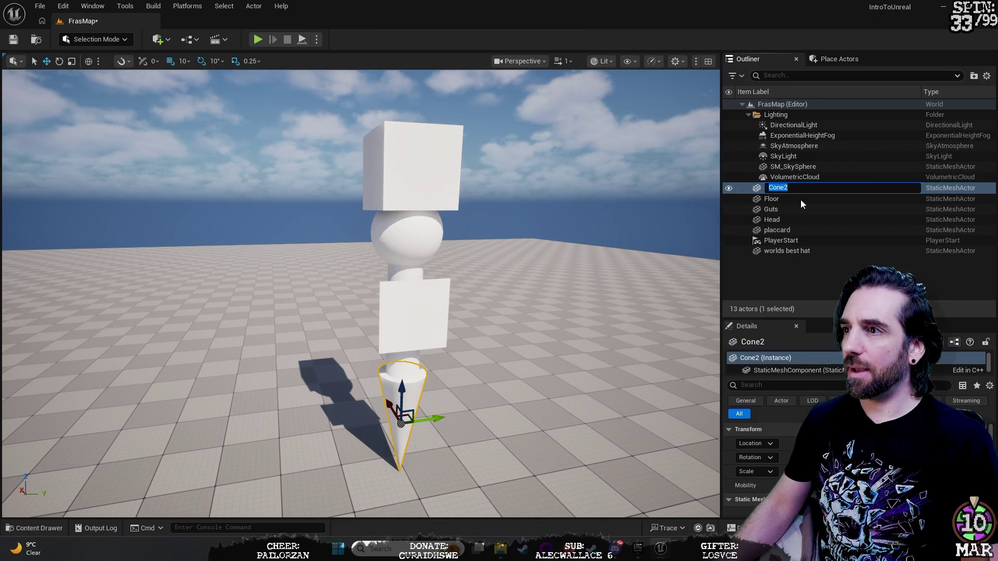
type("S")
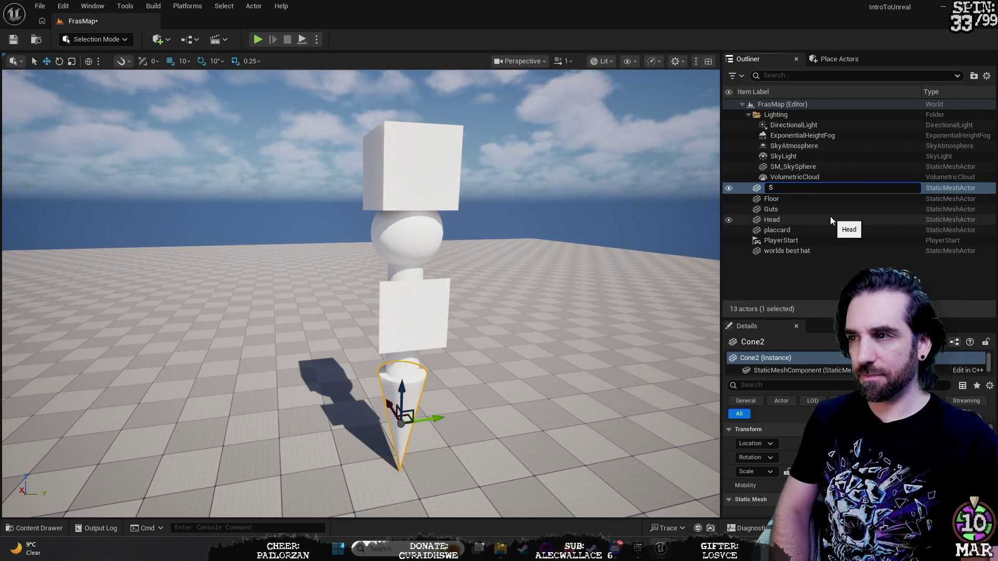
type("pikey")
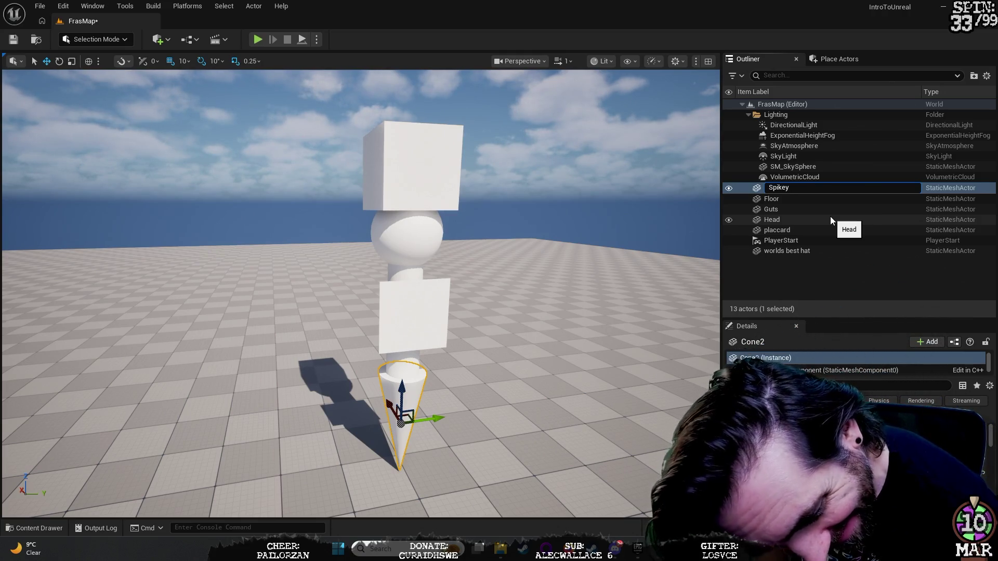
type(" bottoms")
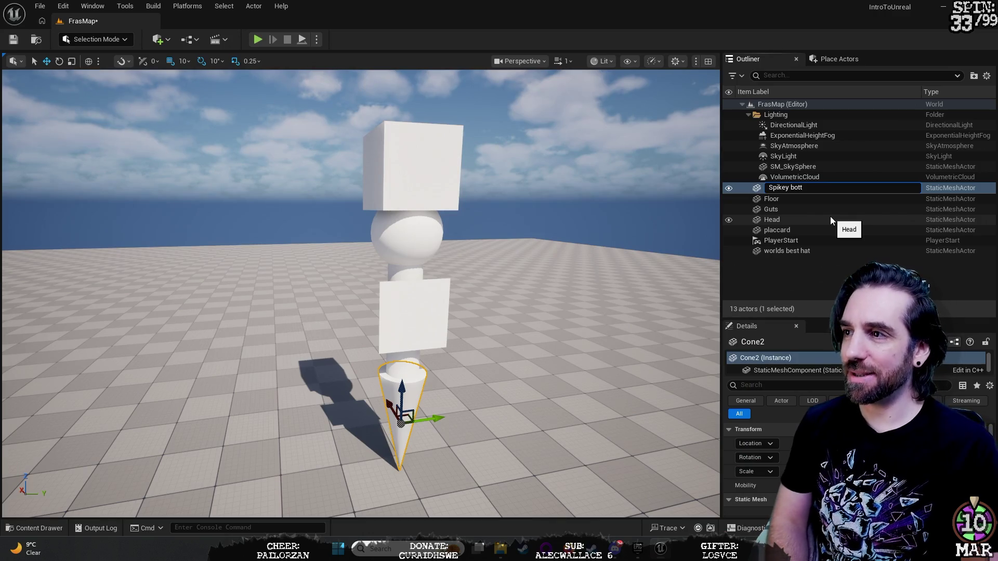
key("BackSpace")
key("BackSpace")
type("bit")
key("Return")
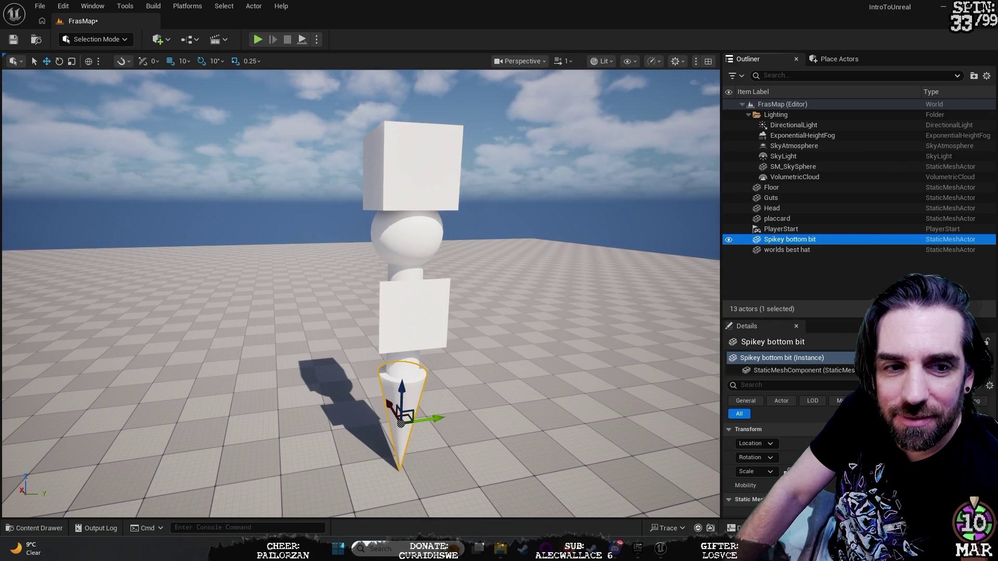
key("alt+Tab")
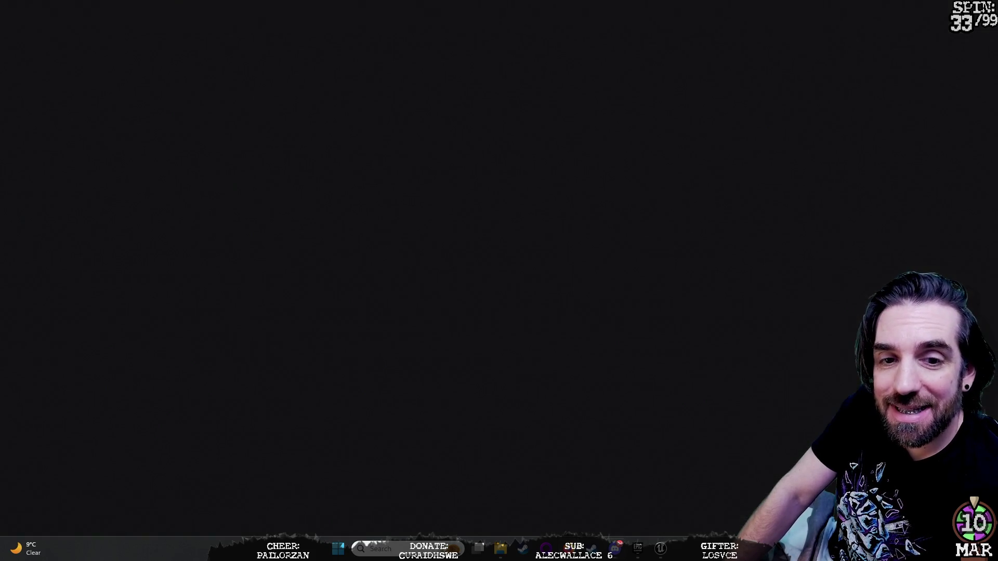
key("alt+Tab")
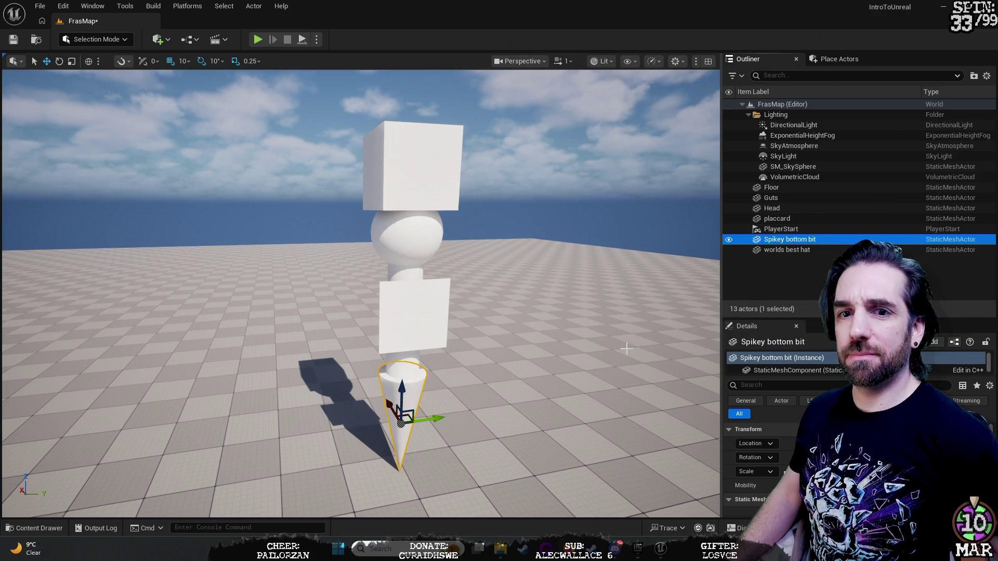
Select the Head sphere and move the viewport camera in close around it.
mouse_move(627, 349)
left_mouse_down()
mouse_move(626, 271)
mouse_move(657, 216)
mouse_move(653, 328)
mouse_move(608, 382)
mouse_move(624, 350)
left_mouse_up()
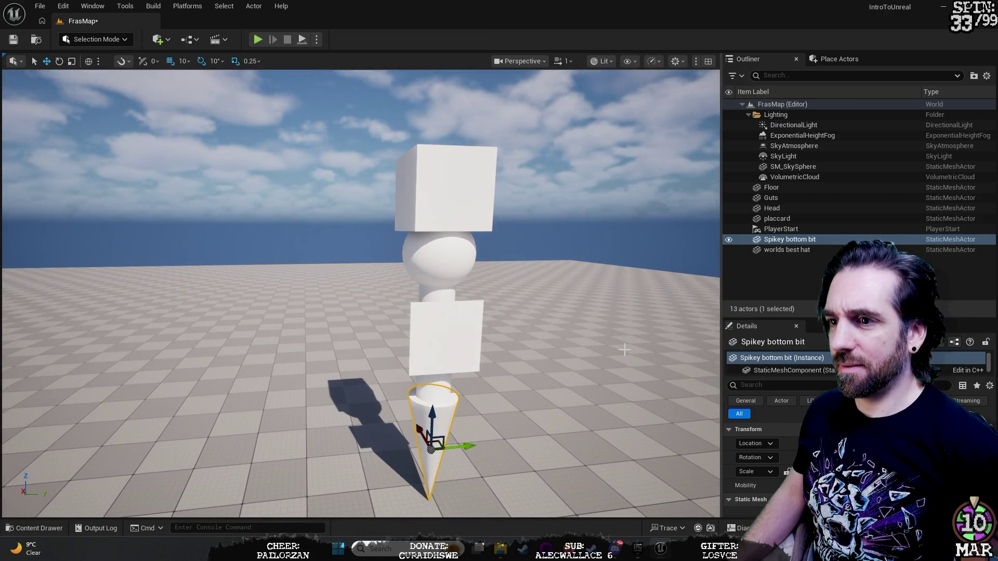
left_click(437, 260)
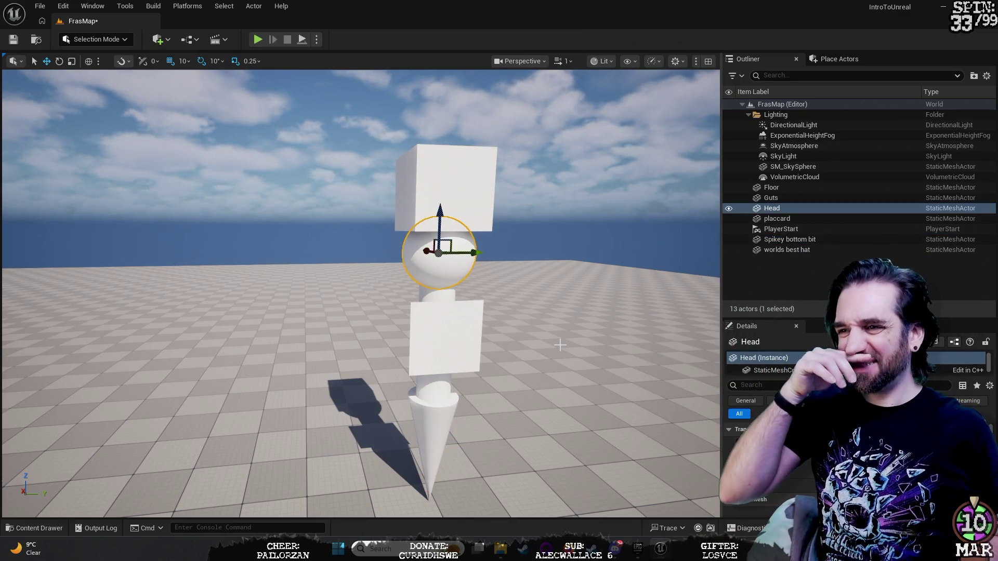
mouse_move(494, 360)
left_mouse_down()
mouse_move(468, 343)
mouse_move(291, 338)
mouse_move(258, 319)
mouse_move(369, 341)
left_mouse_up()
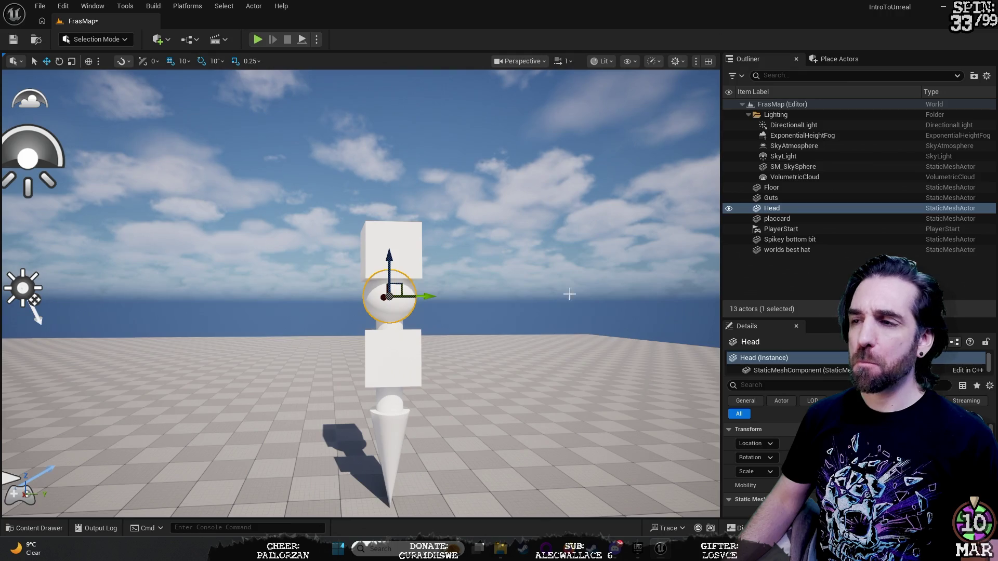
left_click_drag(664, 311, 567, 320)
left_click_drag(834, 320, 834, 274)
Browse the Head's Element 0 material options unchanged, then open the Content Drawer at Levels.
scroll(811, 416, "down", 3)
scroll(759, 447, "down", 3)
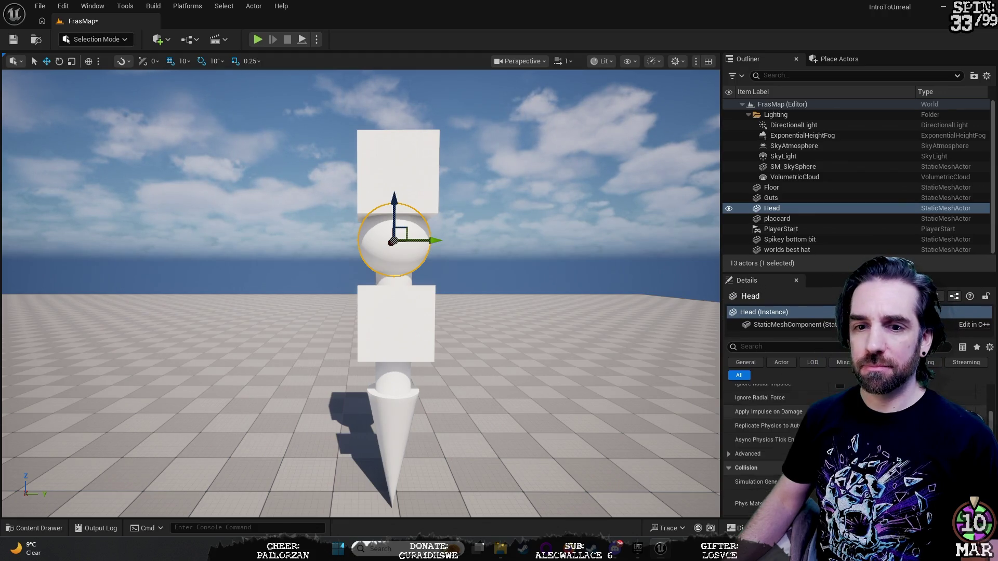
scroll(759, 448, "up", 5)
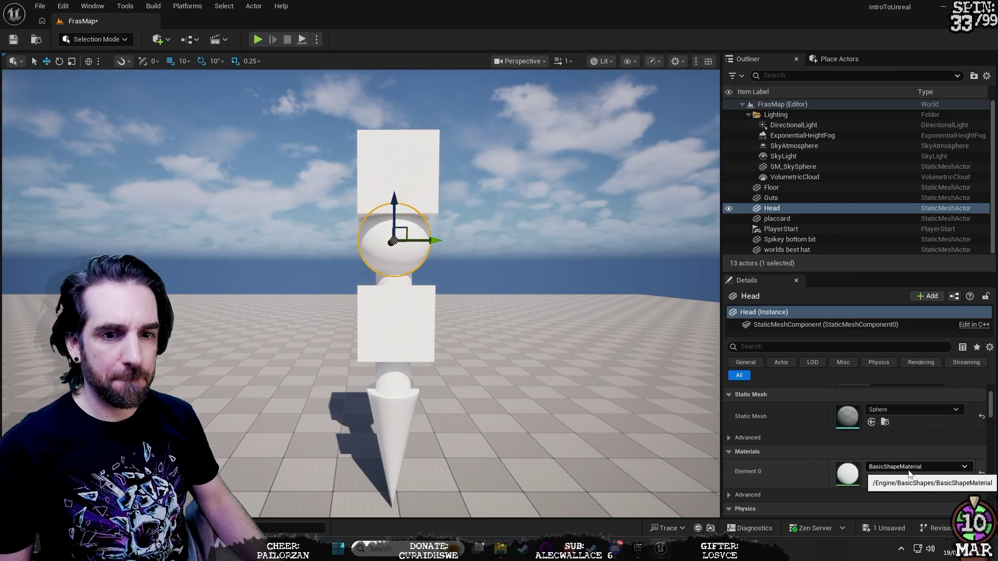
left_click(963, 469)
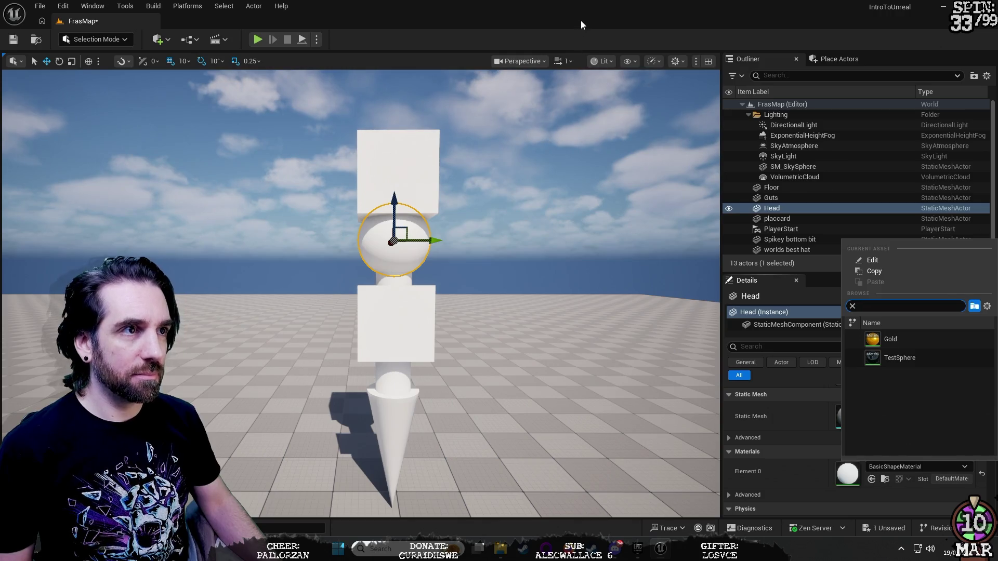
key("Escape")
key("ctrl+space")
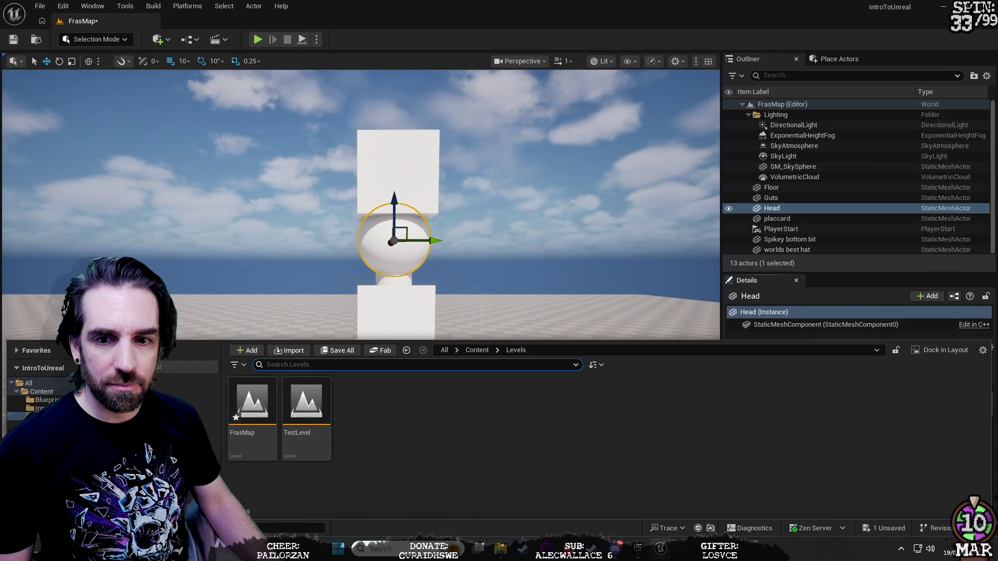
right_click(64, 416)
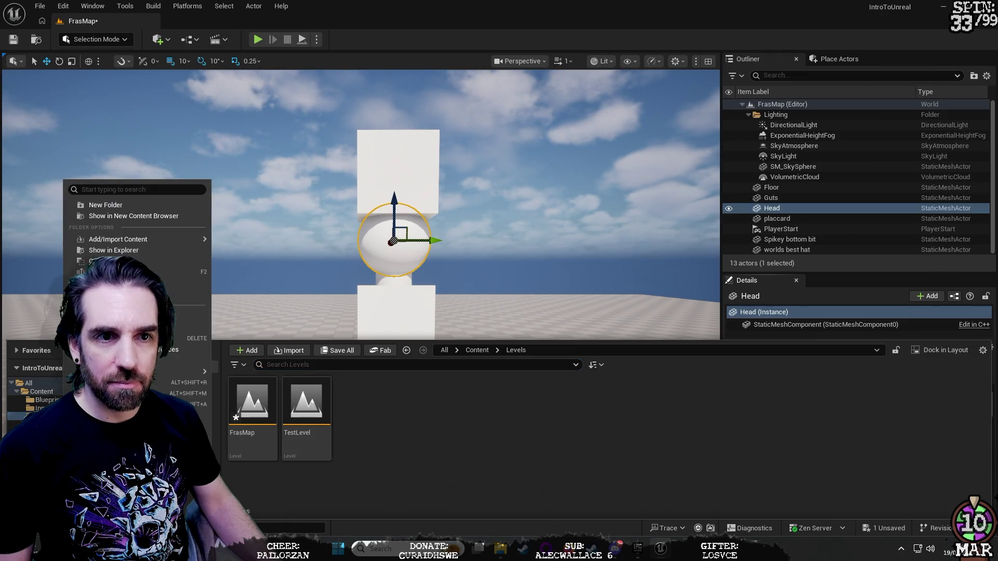
left_click(124, 204)
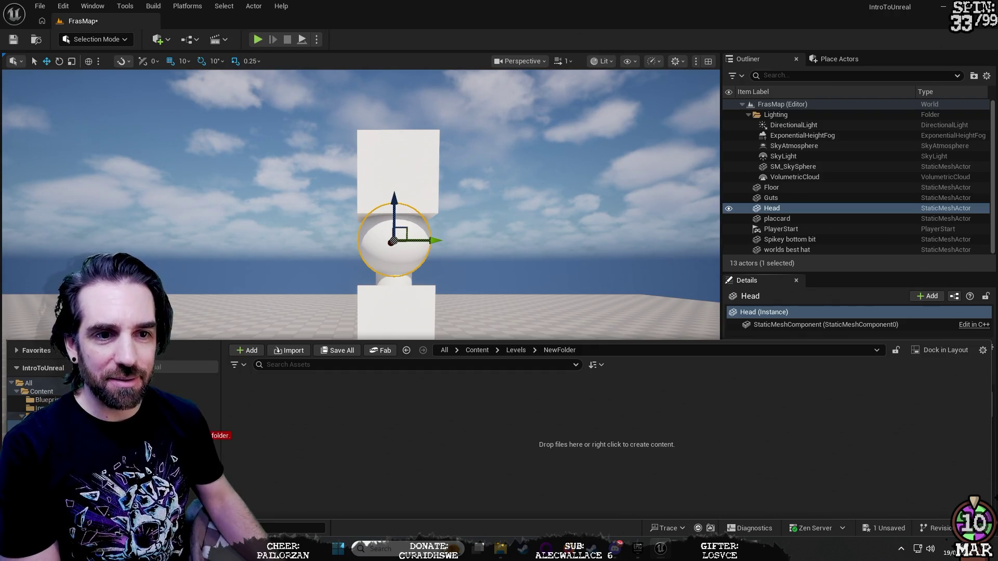
right_click(64, 416)
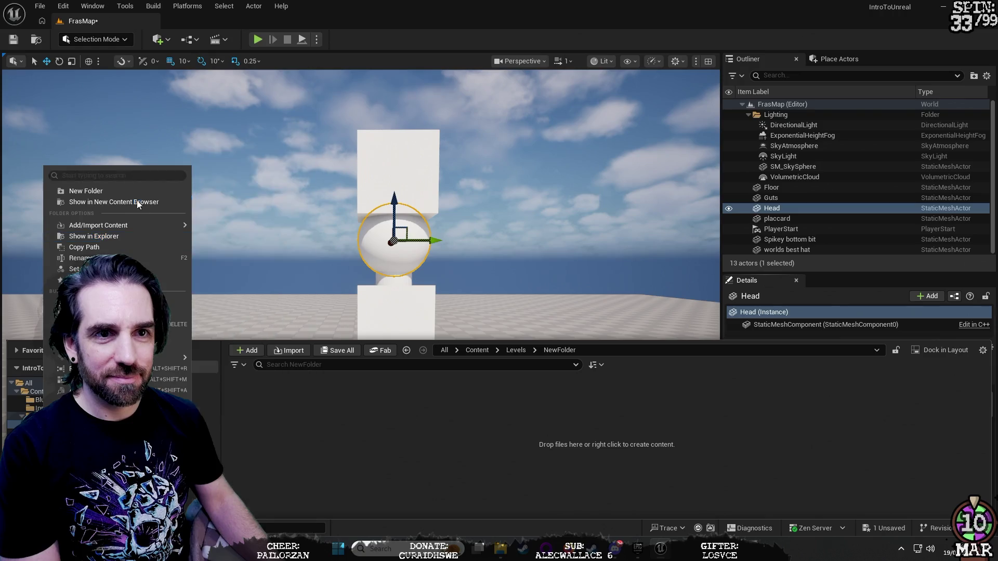
left_click(117, 314)
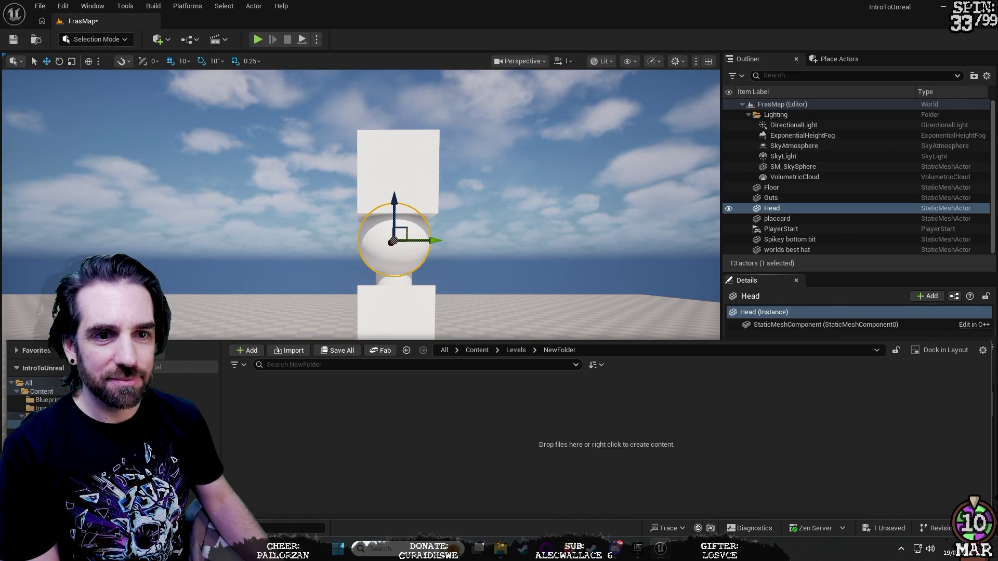
left_click(41, 392)
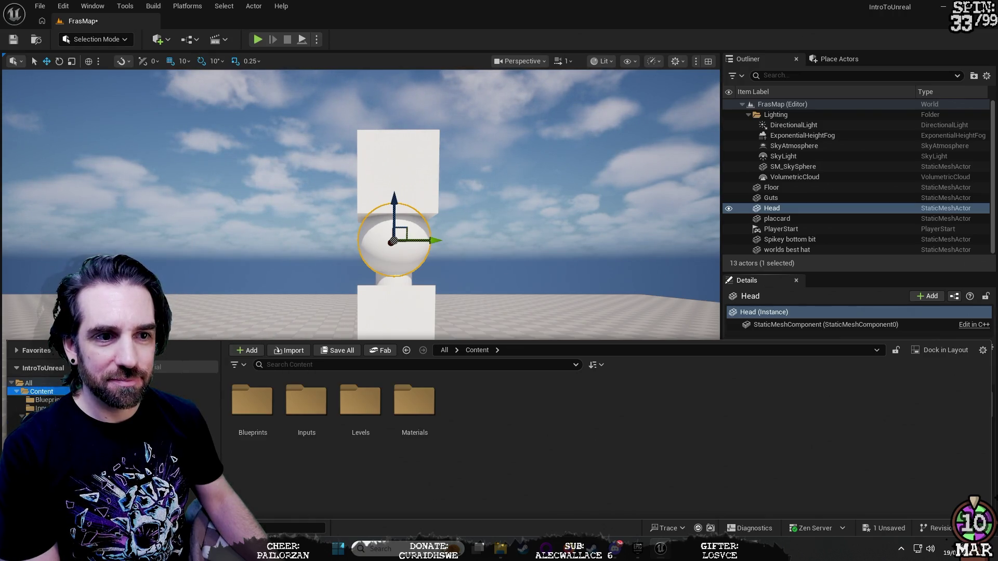
right_click(487, 472)
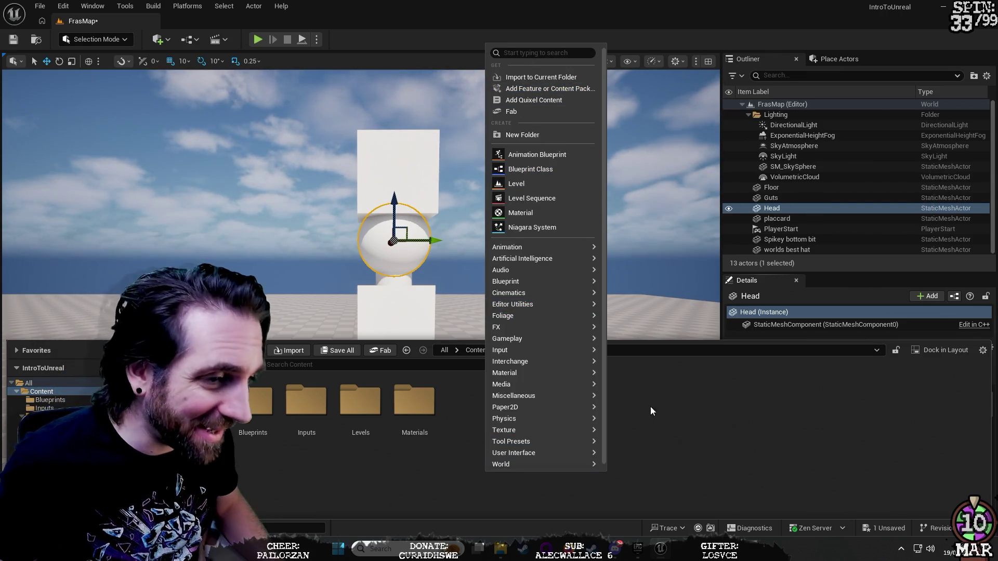
mouse_move(583, 396)
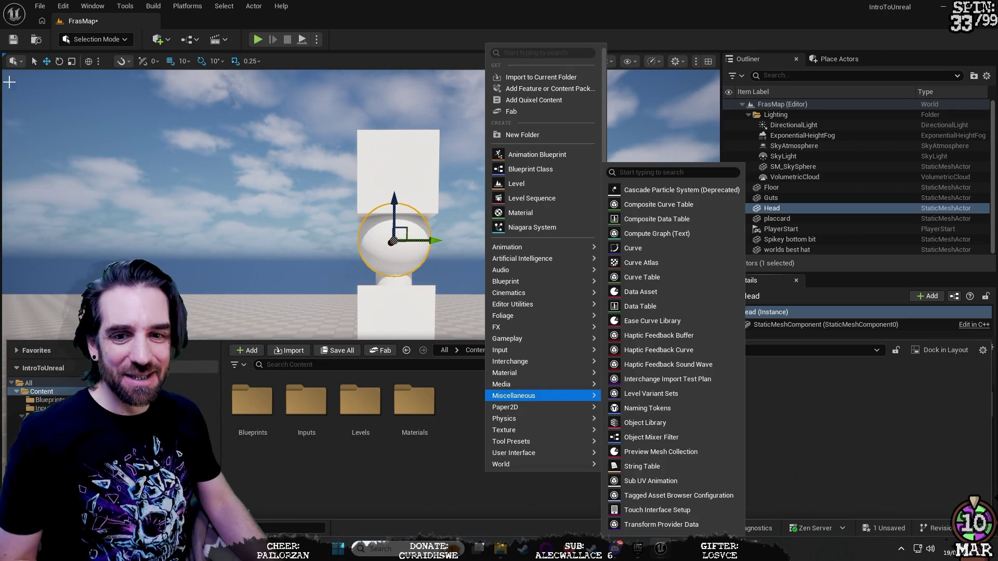
key("Escape")
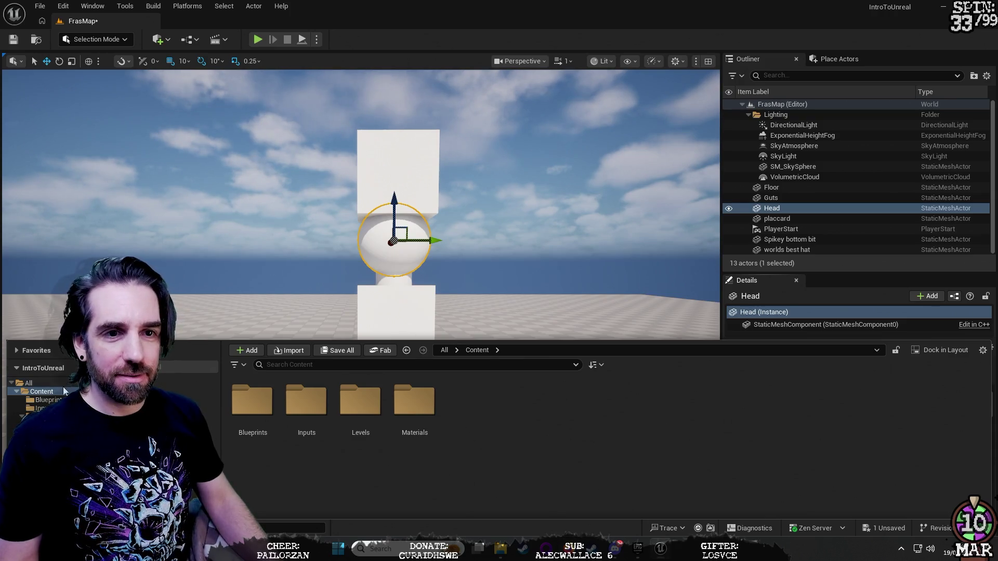
right_click(591, 408)
mouse_move(579, 392)
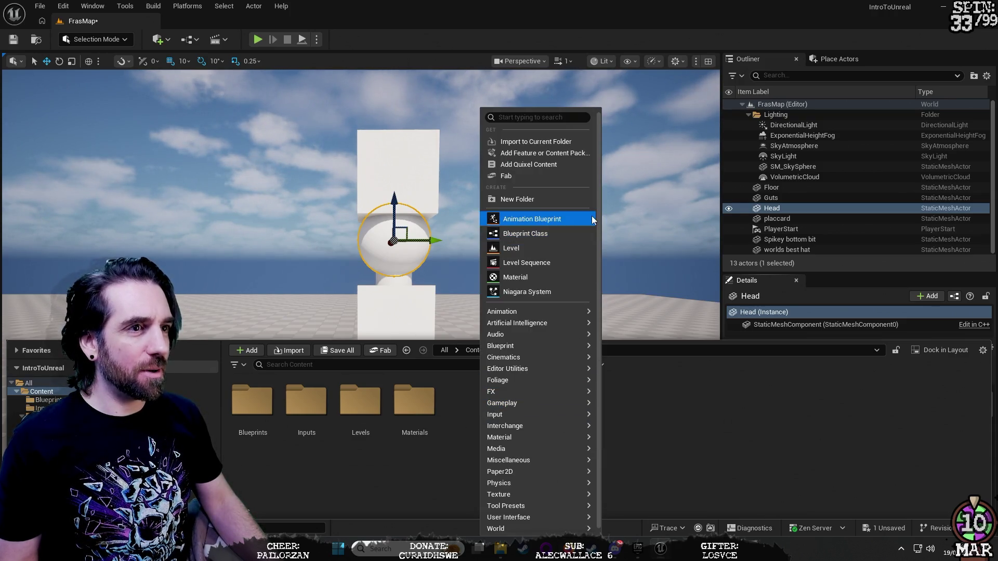
left_click(563, 199)
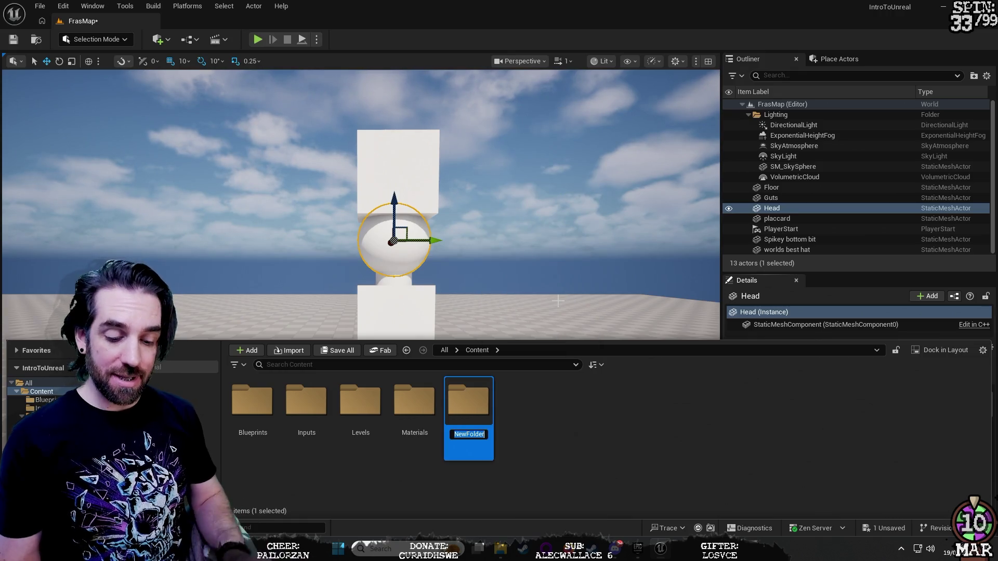
type("Materi")
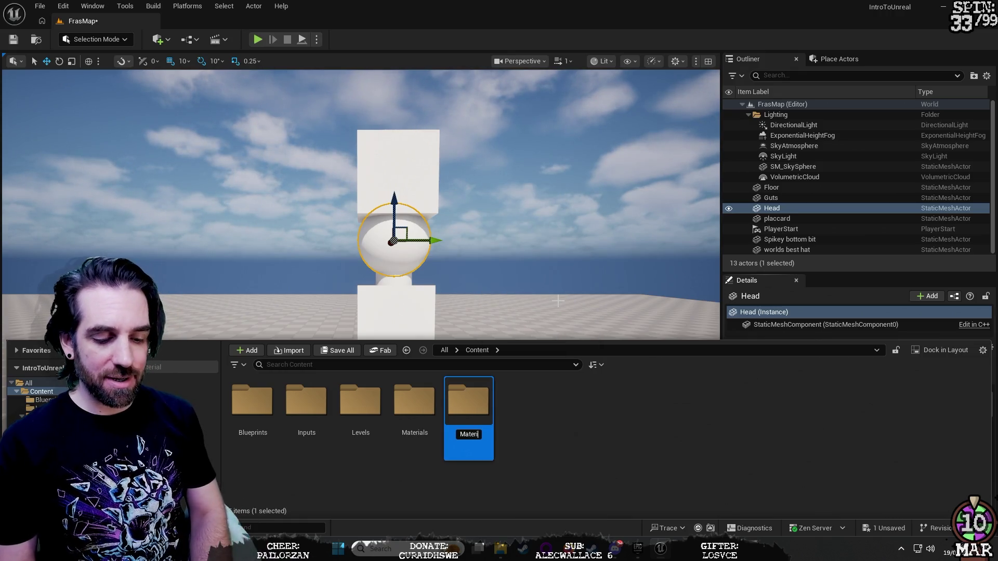
type("als")
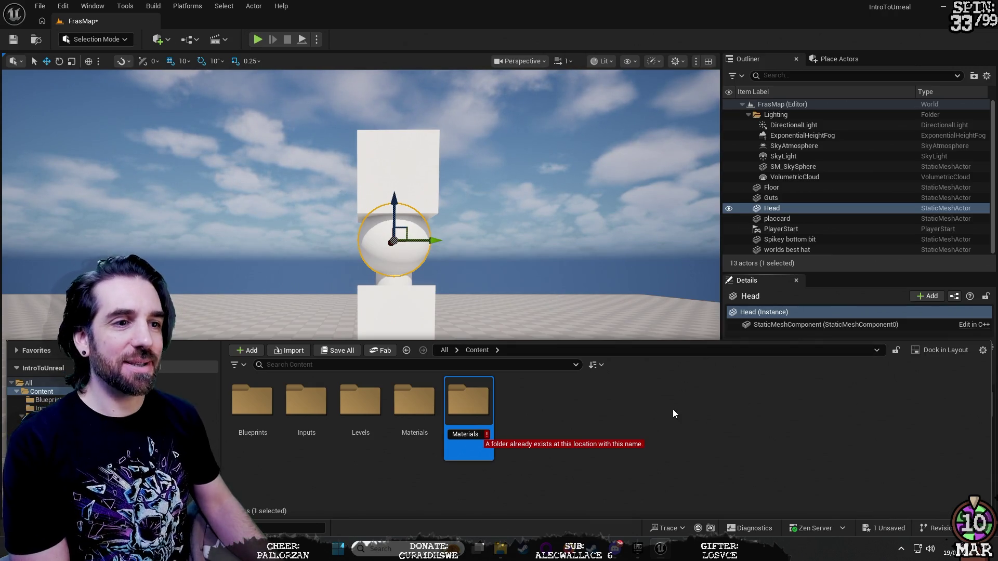
key("Escape")
key("Delete")
left_click(653, 450)
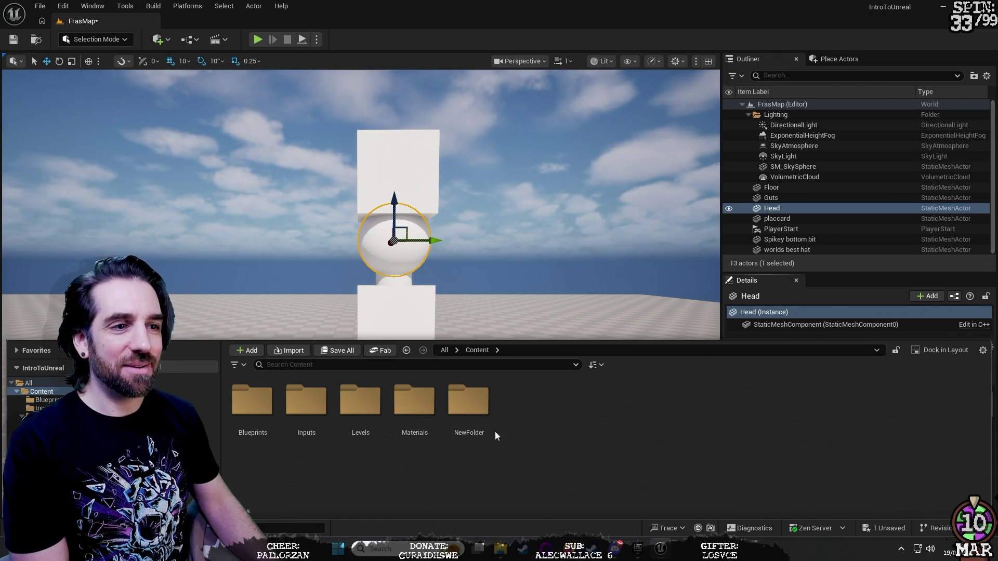
right_click(493, 430)
left_click(501, 439)
left_click(501, 450)
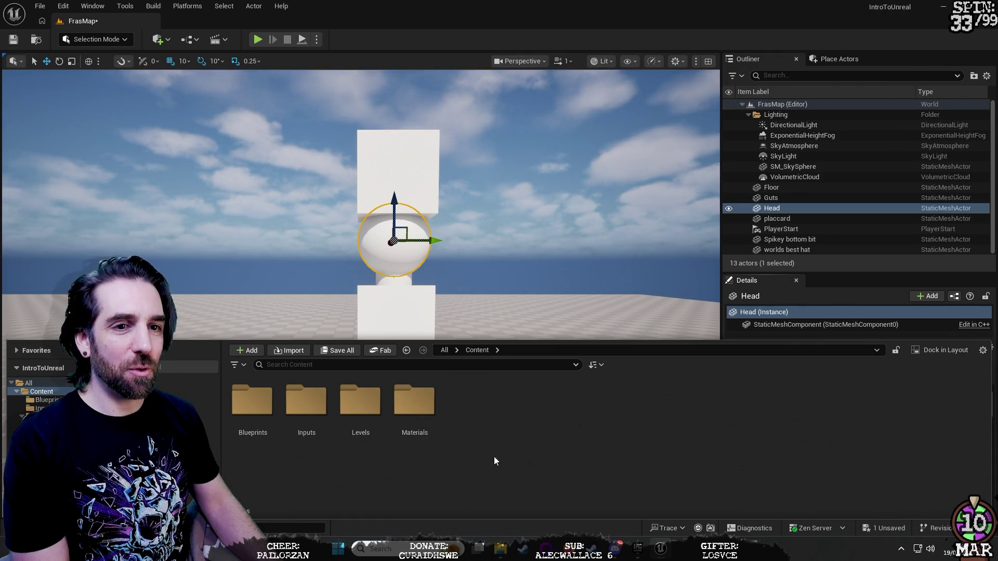
left_click(47, 425)
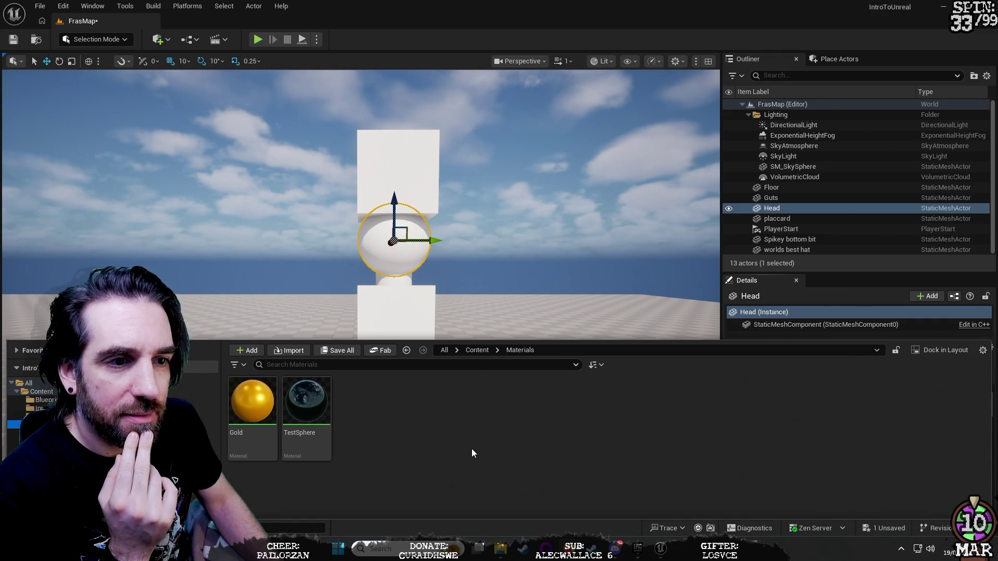
Bring up the Materials folder's create-asset menu and browse its asset-type submenus.
right_click(477, 435)
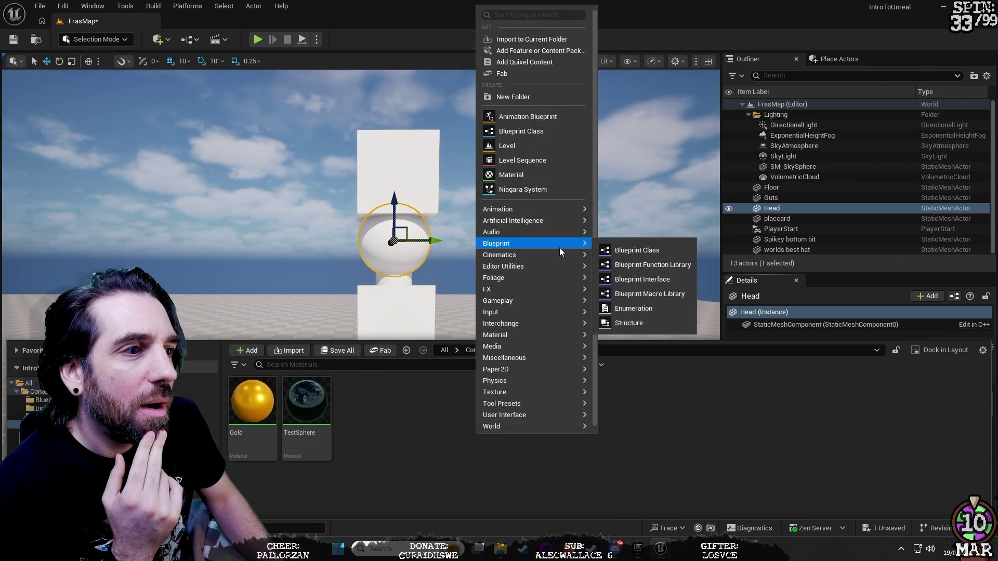
mouse_move(559, 312)
mouse_move(564, 426)
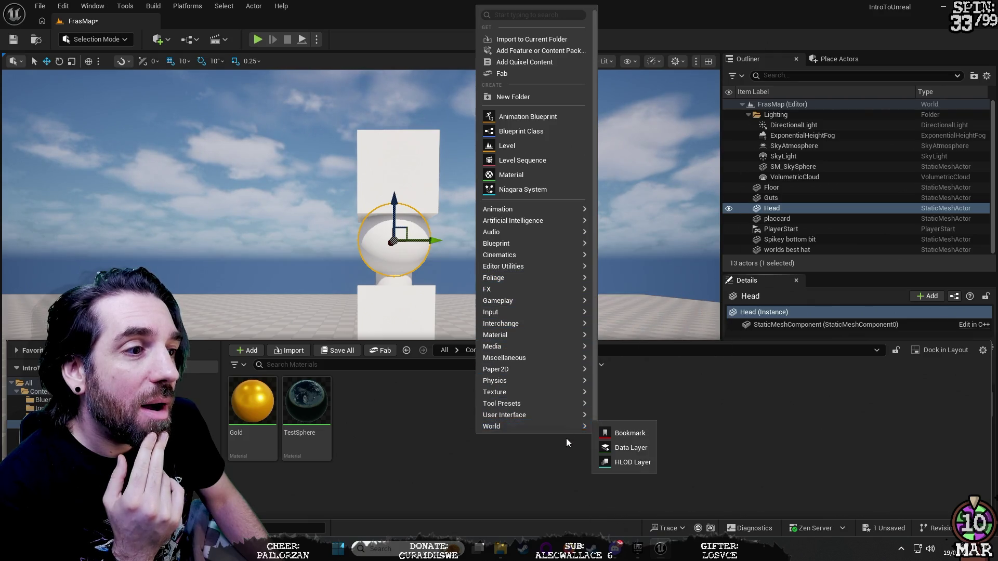
mouse_move(550, 208)
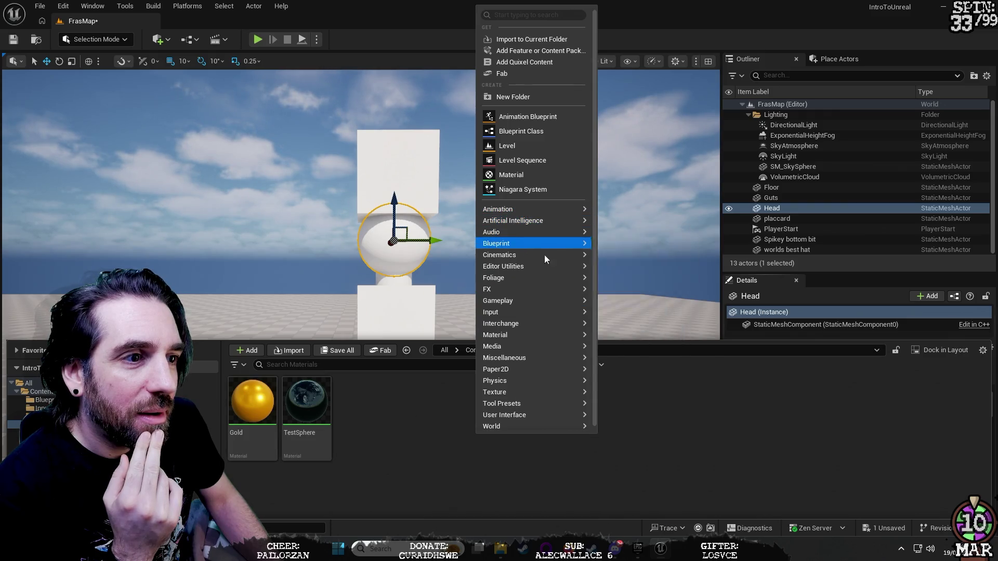
mouse_move(547, 350)
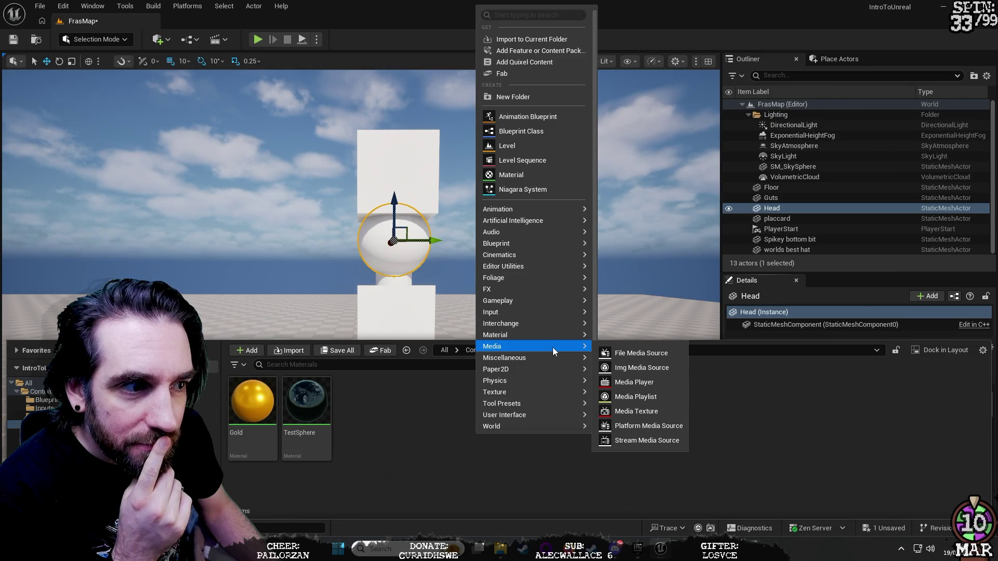
Add a new Material asset named FrasBall alongside Gold and TestSphere.
left_click(550, 177)
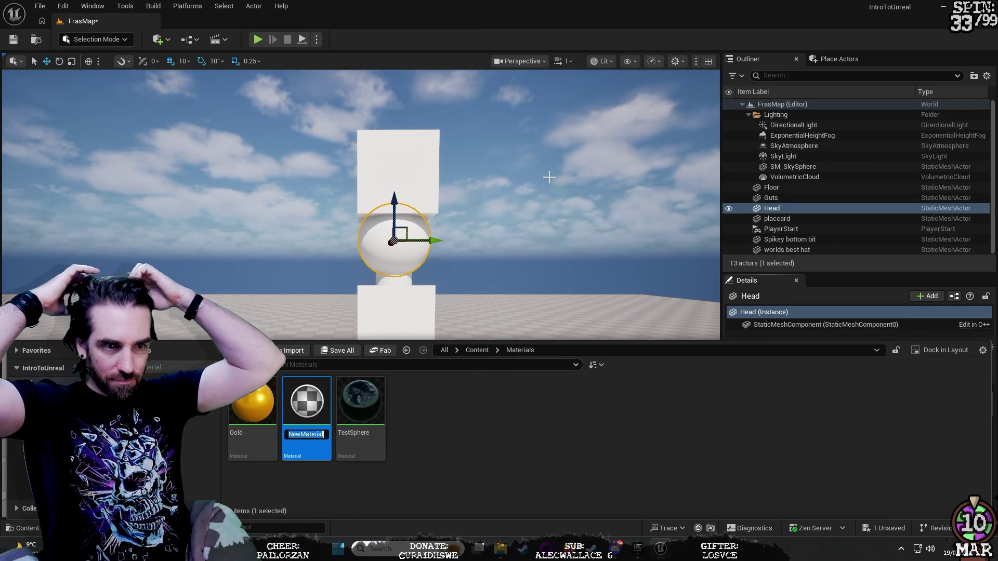
type("FrasBall")
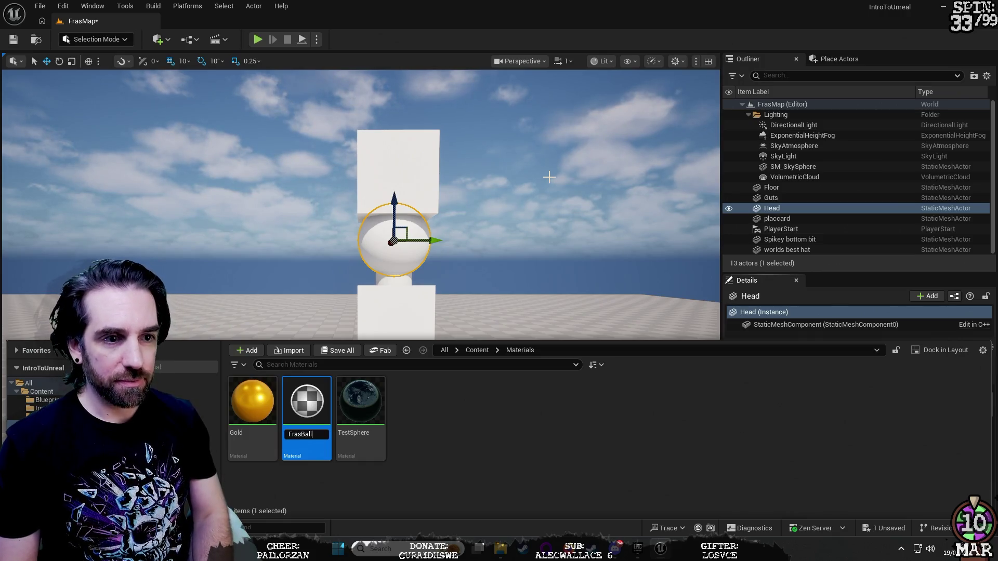
key("Return")
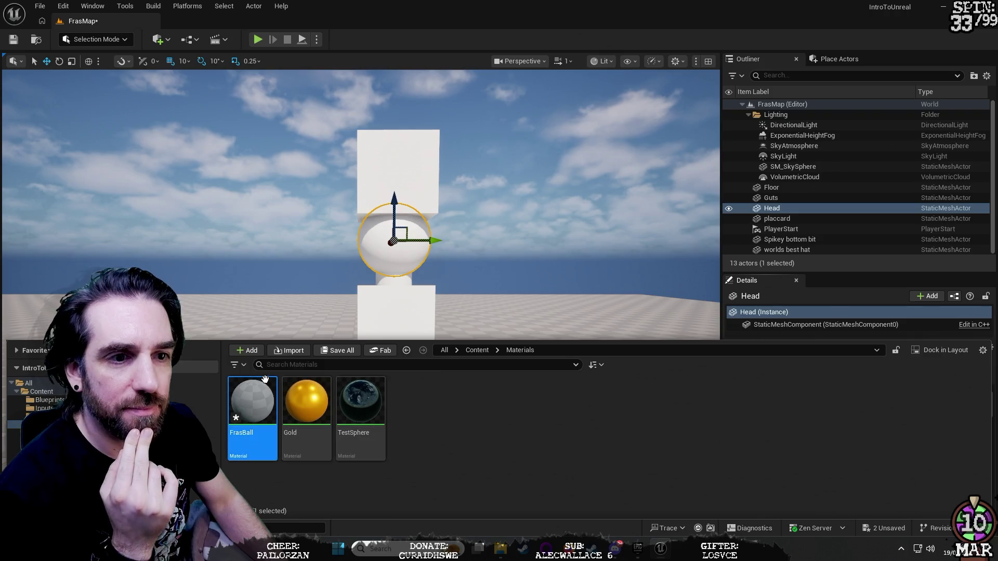
mouse_move(246, 396)
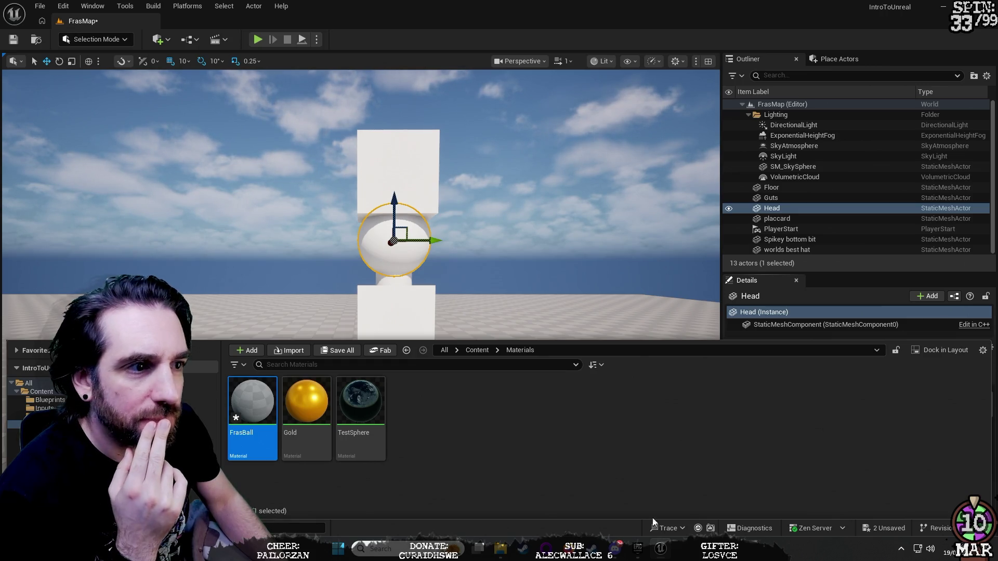
left_click(989, 376)
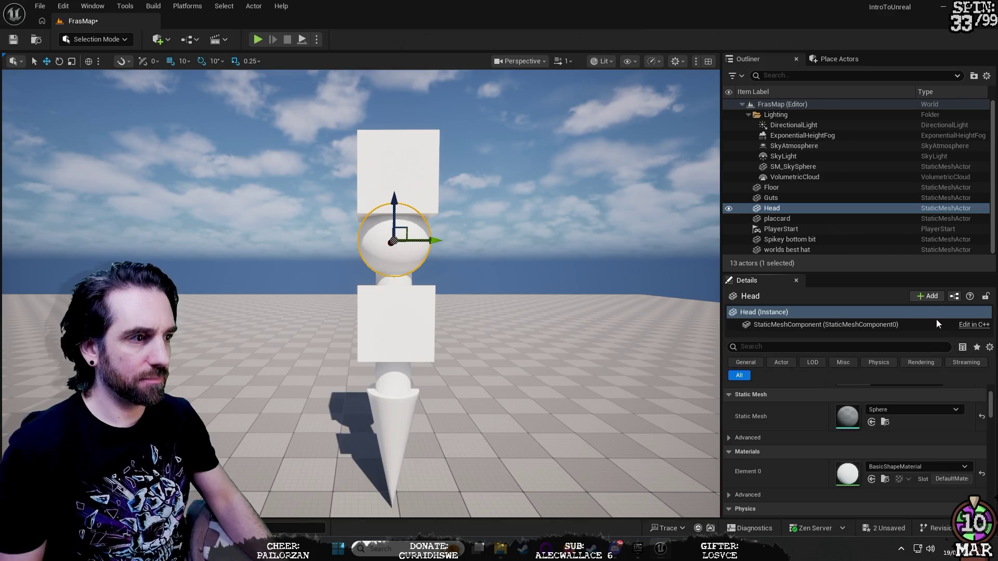
Look through the Head's Element 0 material list and close it without choosing.
left_click(934, 469)
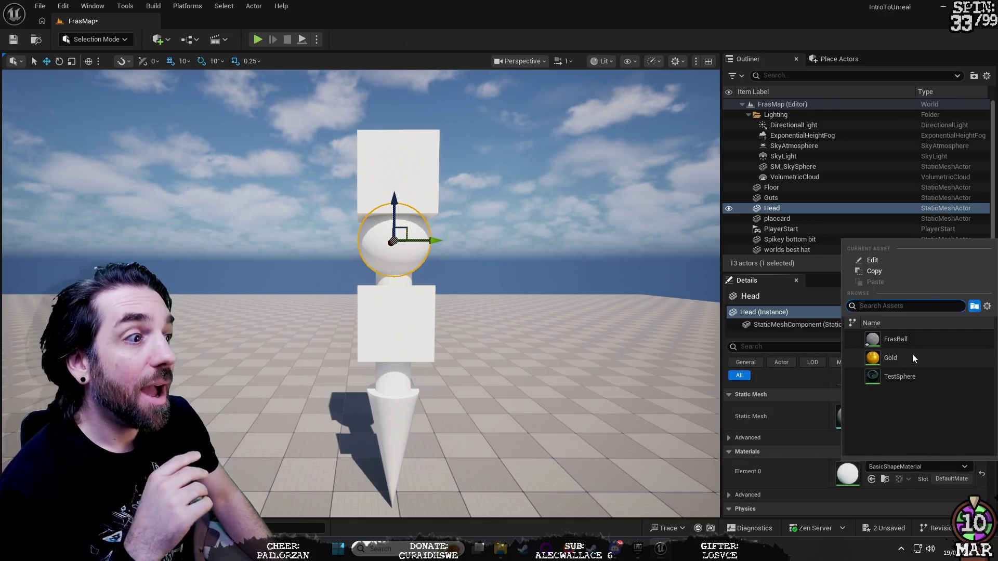
mouse_move(916, 339)
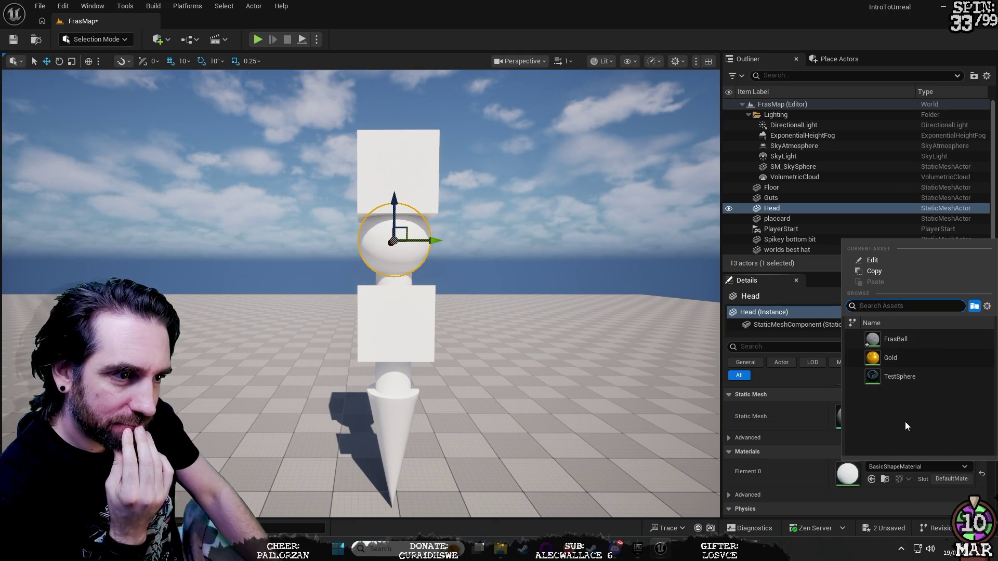
left_click(853, 306)
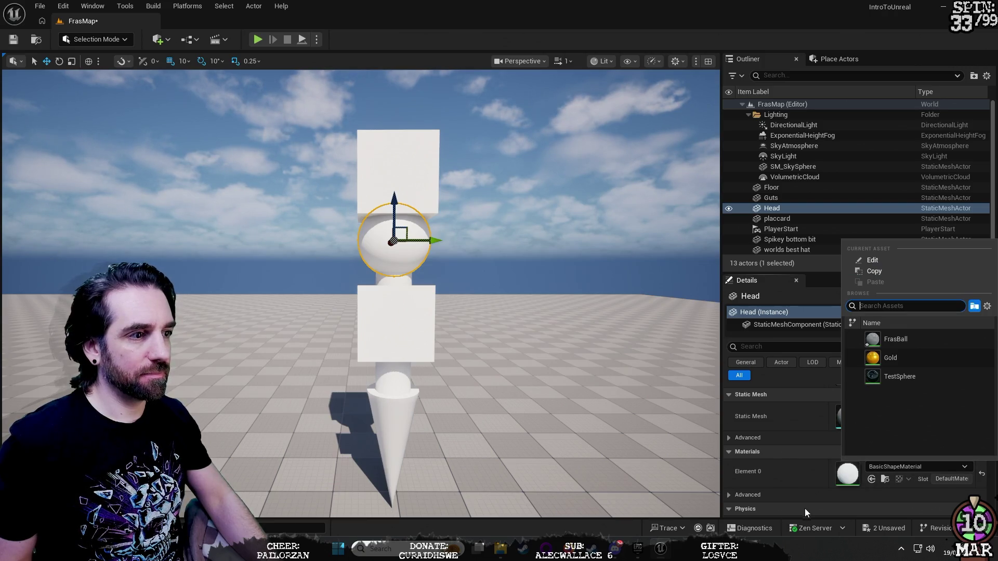
left_click(805, 508)
Drag FrasBall from the Content Drawer onto the Head sphere, then open it for editing.
key("ctrl+space")
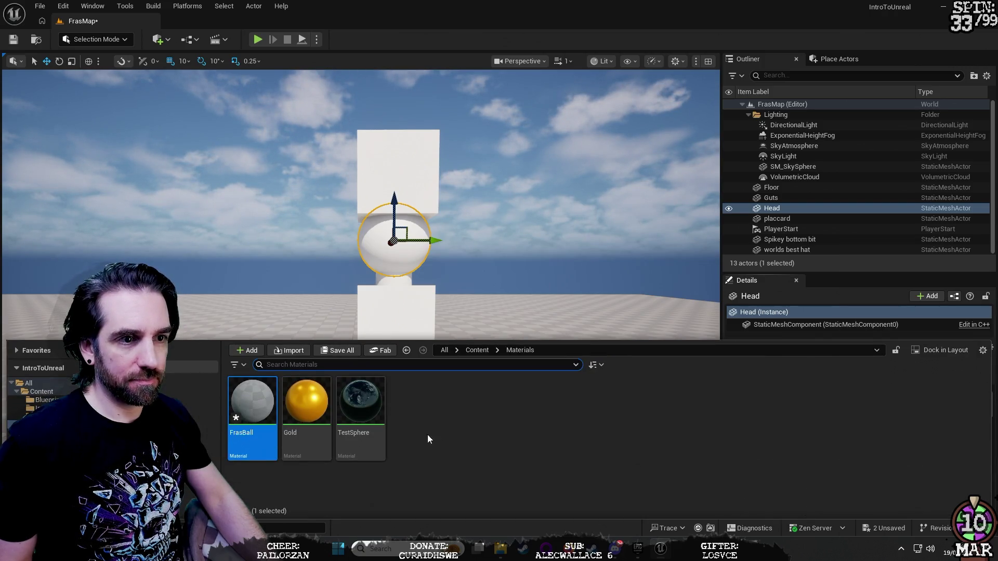
left_click_drag(252, 403, 395, 244)
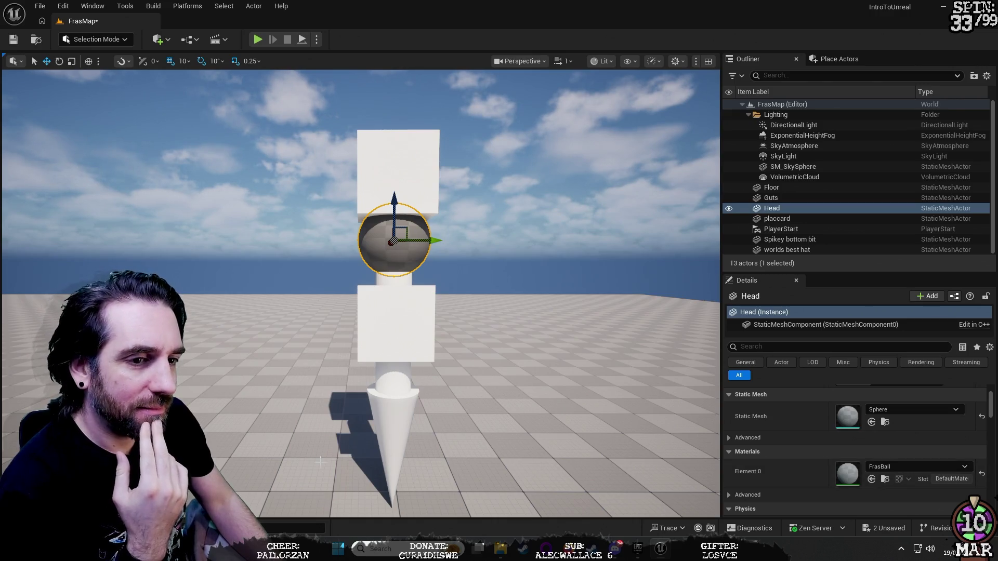
key("ctrl+space")
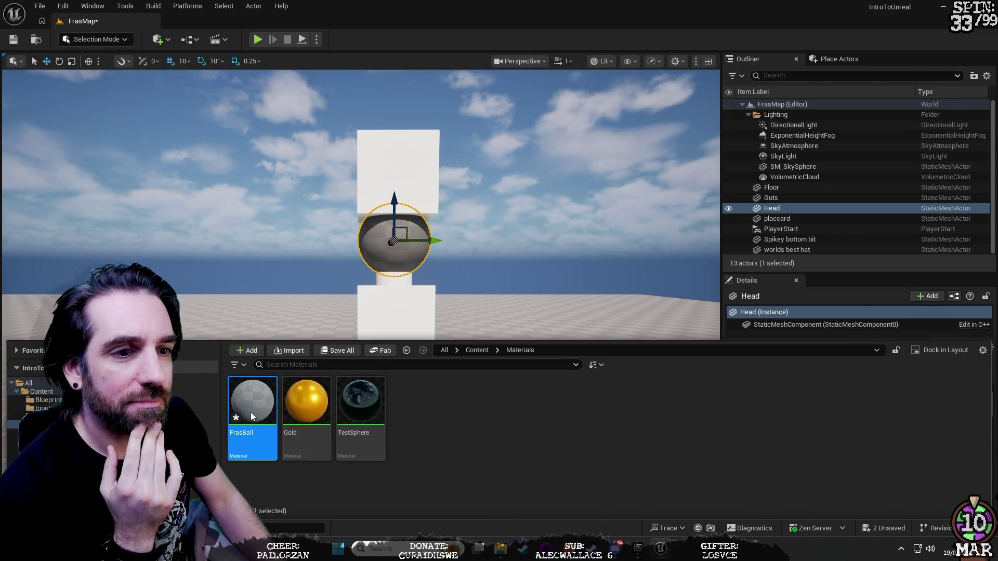
double_click(251, 413)
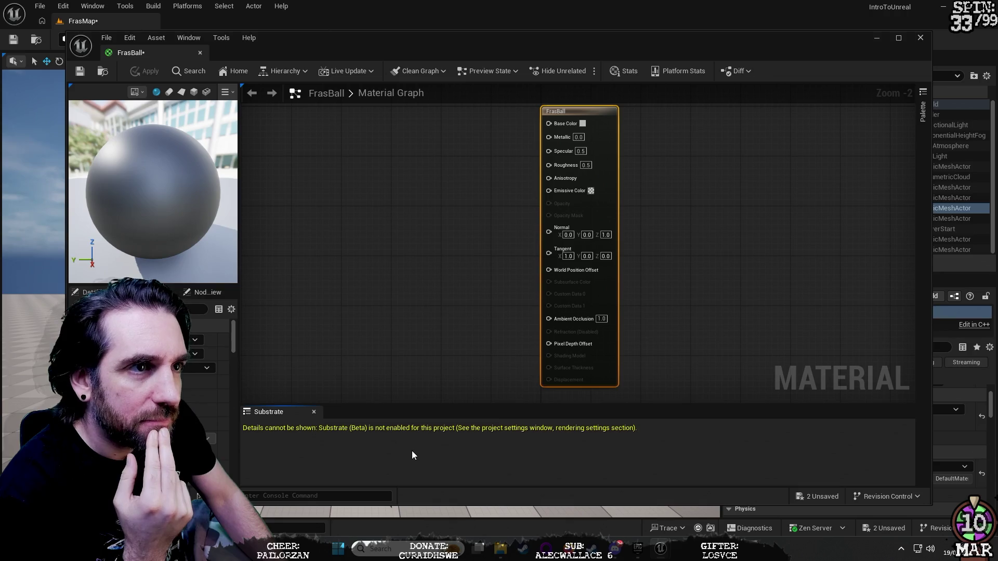
Maximize, then restore the FrasBall Material Editor and dock it as a tab beside FrasMap.
left_click(898, 38)
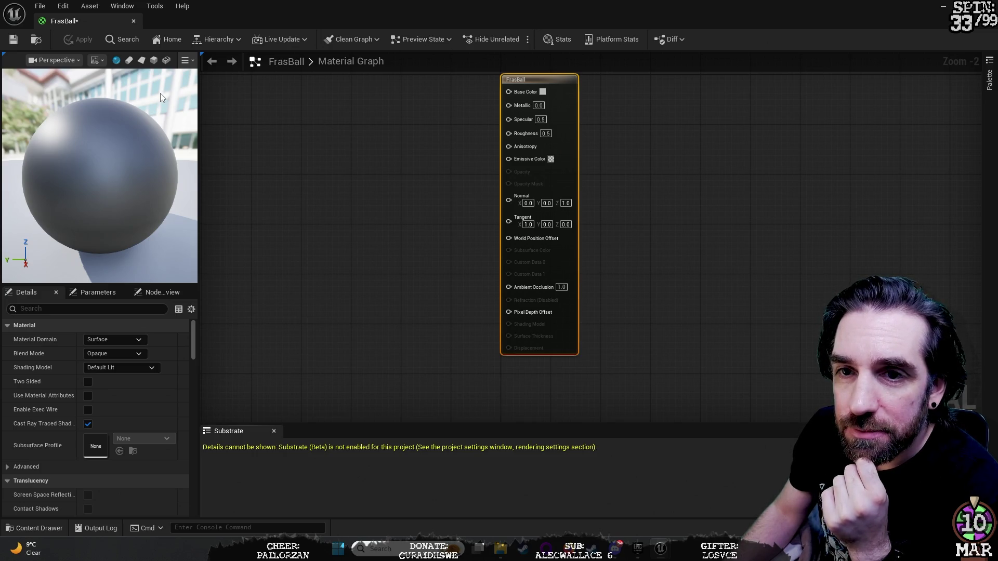
left_click_drag(483, 1, 723, 103)
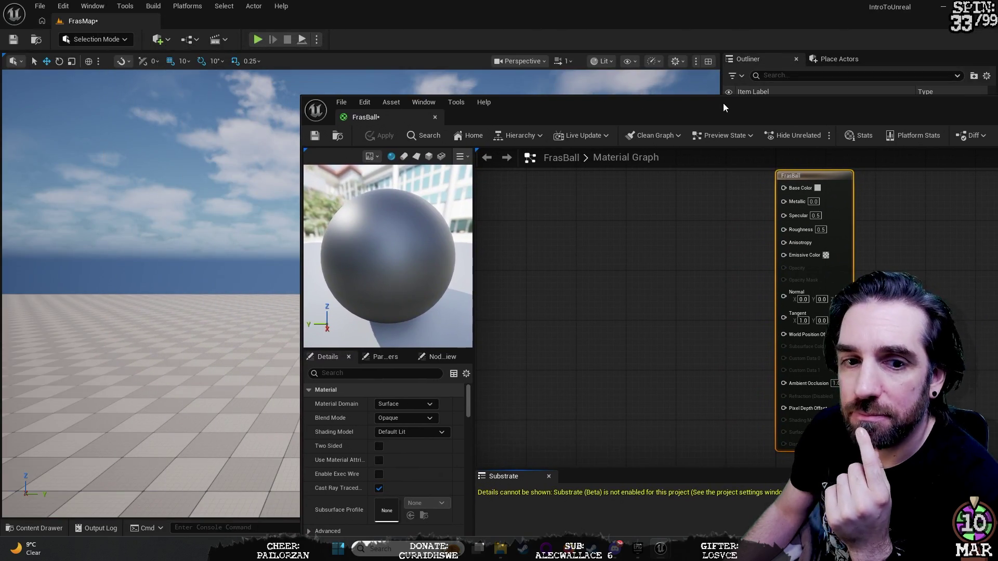
mouse_move(385, 118)
left_mouse_down()
mouse_move(176, 39)
mouse_move(172, 23)
left_mouse_up()
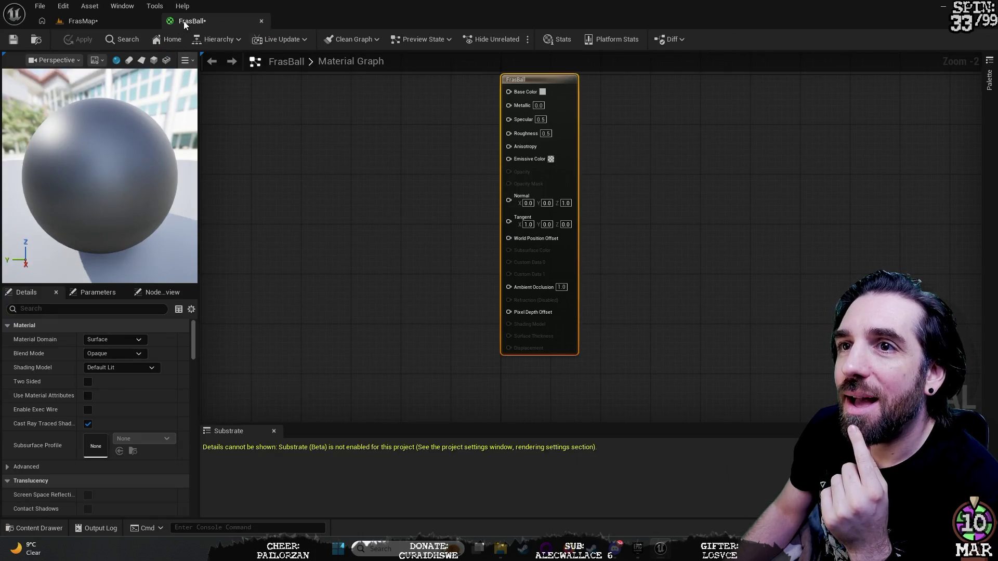
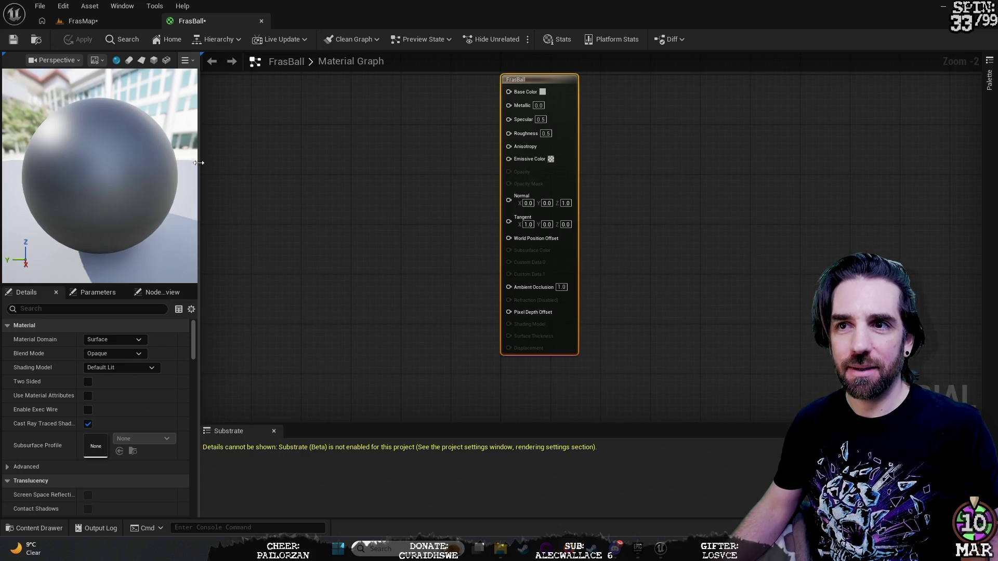
Widen the material preview panel and pan the graph so the FrasBall node sits comfortably in view.
left_click_drag(200, 163, 287, 166)
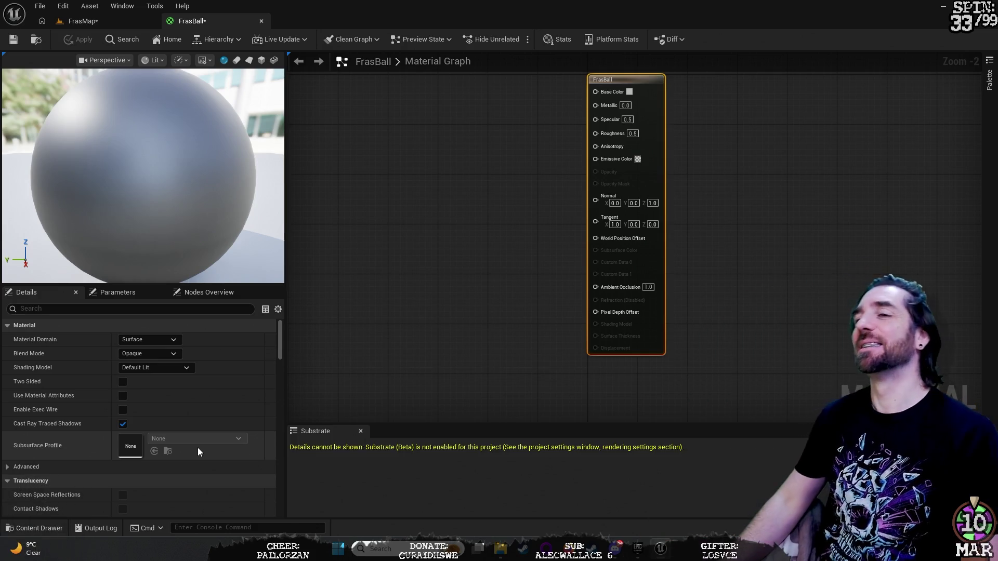
scroll(762, 218, "up", 2)
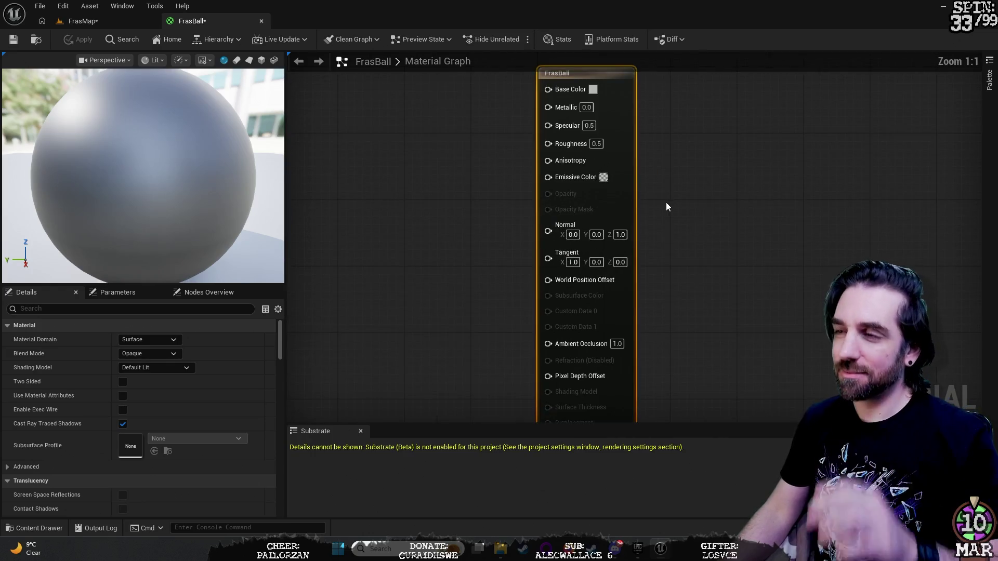
scroll(693, 209, "down", 1)
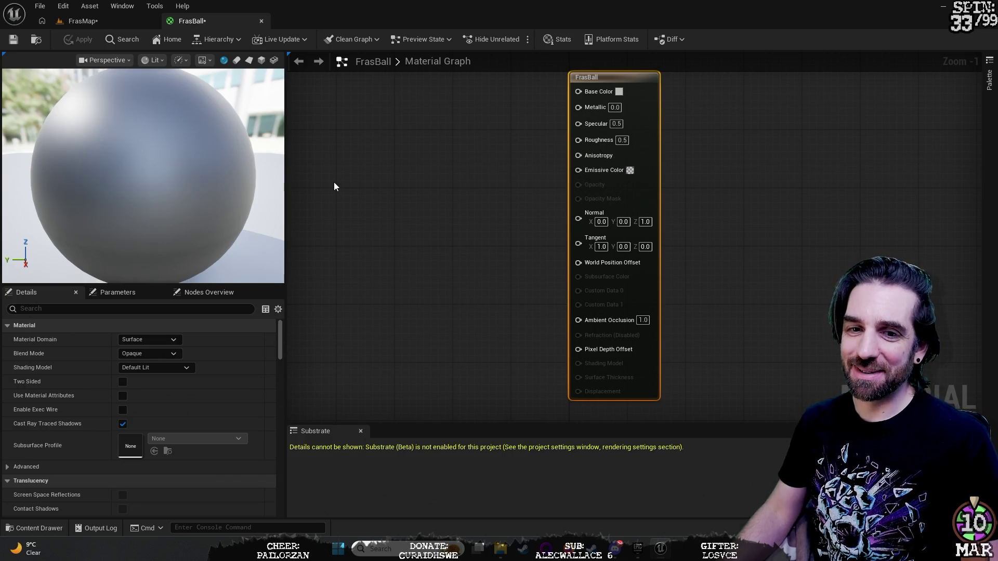
left_click_drag(726, 149, 741, 153)
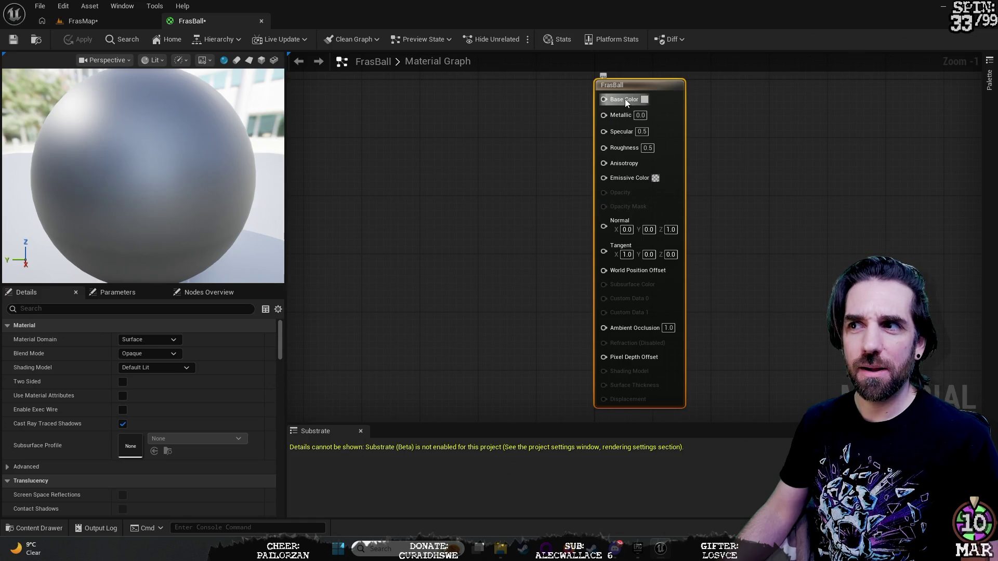
Change FrasBall's Base Color from grey to bright green (hex 02BC00).
left_click(645, 99)
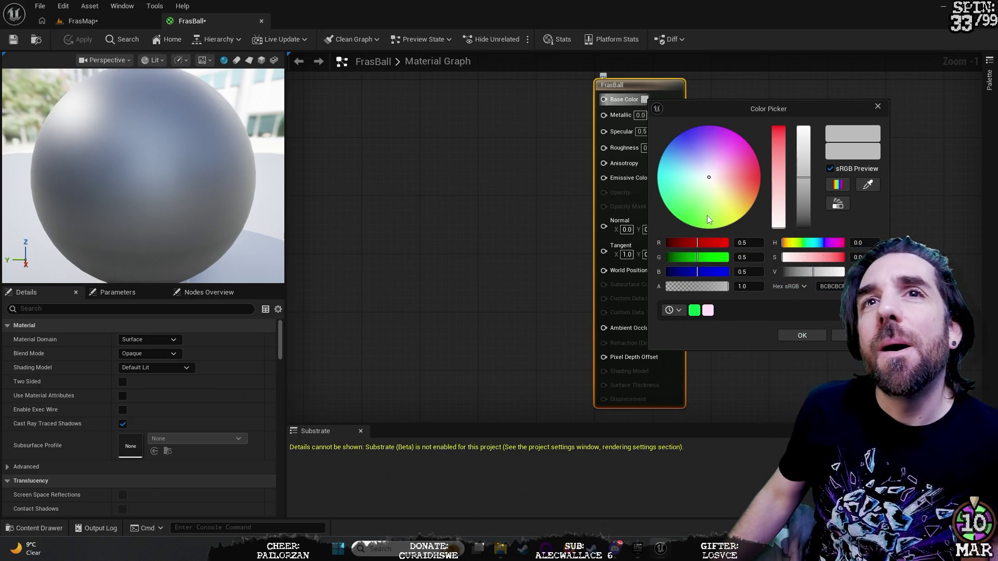
left_click_drag(709, 183, 683, 222)
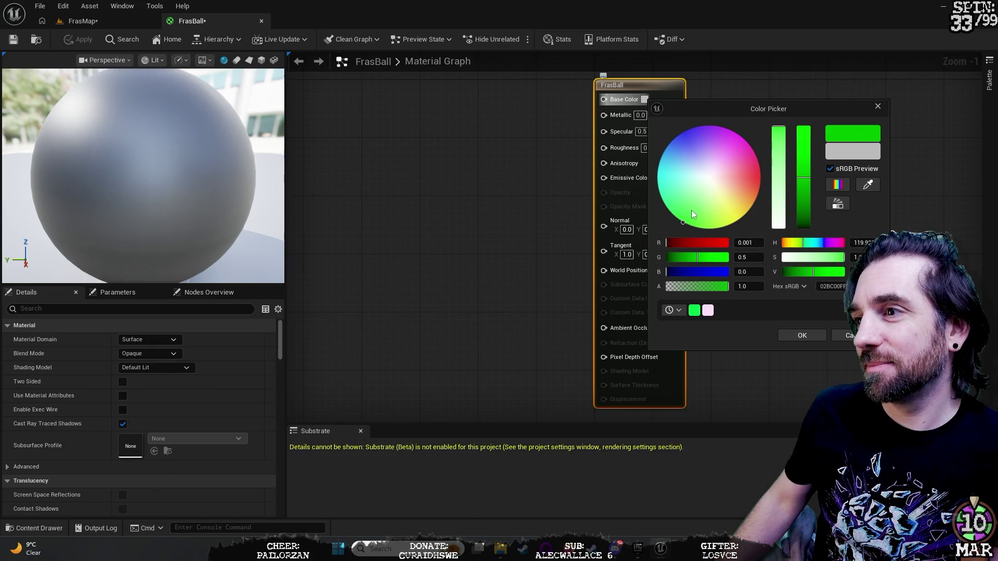
left_click(803, 338)
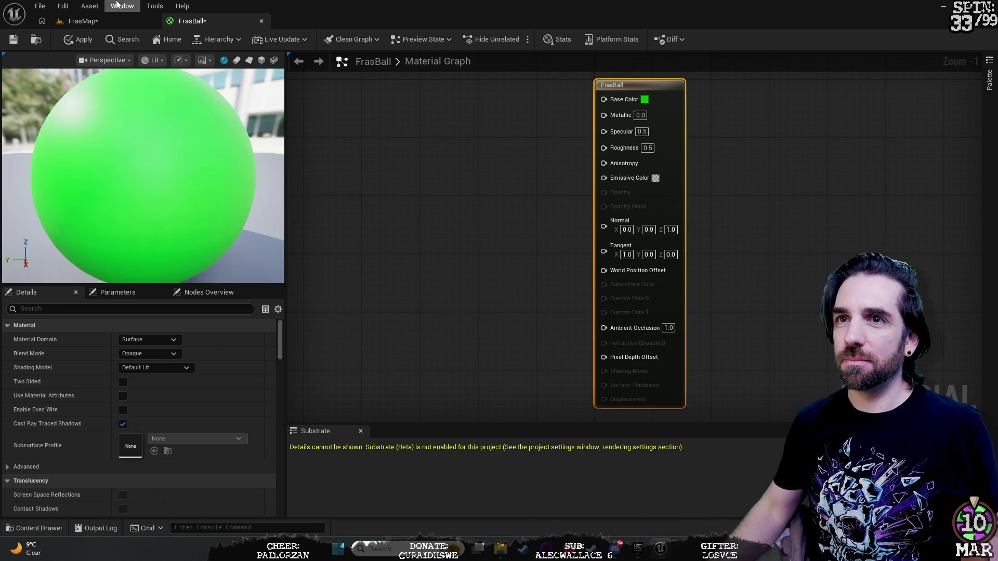
Save the FrasBall material with its new green base colour.
left_click(110, 20)
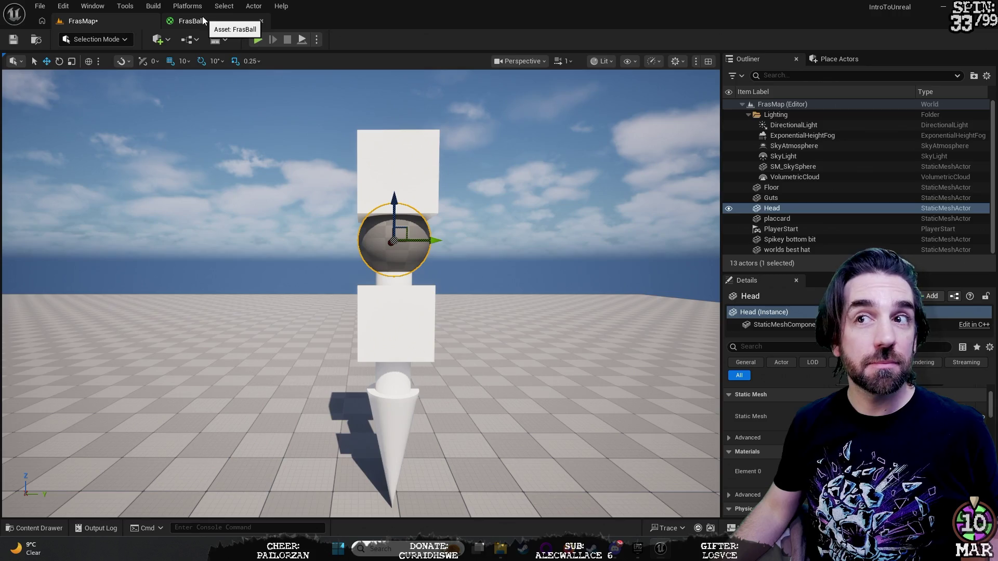
left_click(203, 21)
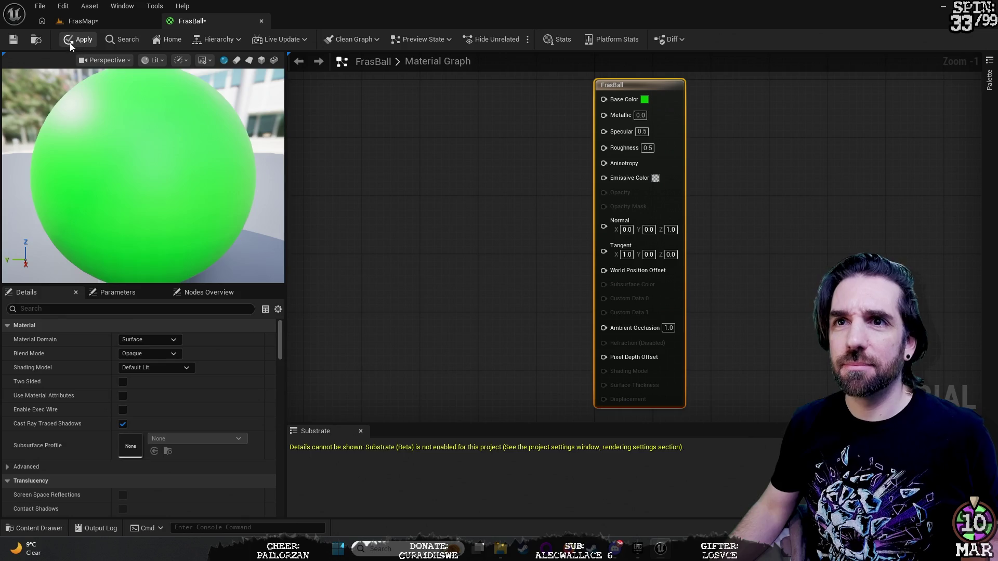
left_click(17, 40)
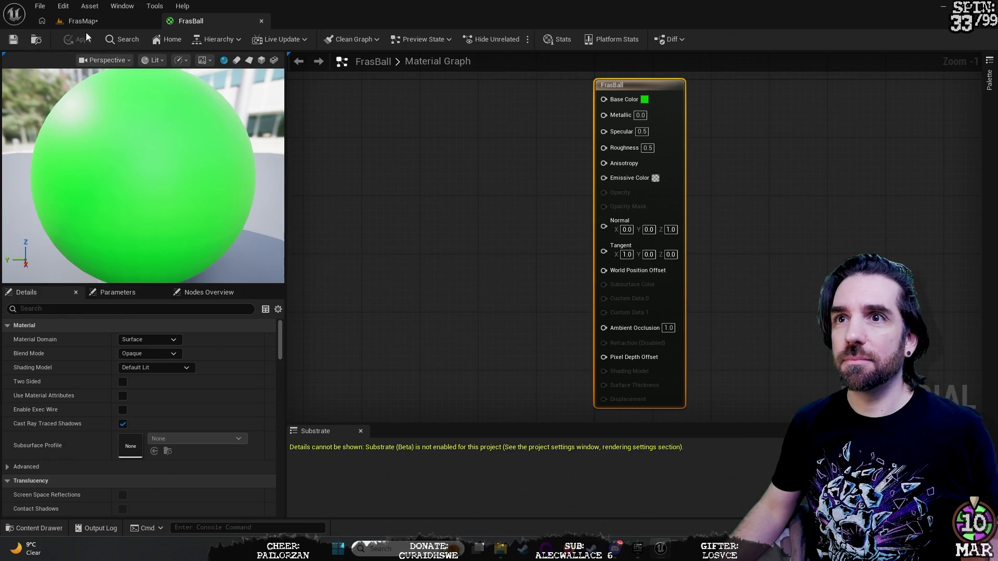
Inspect the green head up close in FrasMap, then raise FrasBall's Metallic to 1.0.
left_click(103, 26)
mouse_move(363, 312)
left_mouse_down()
mouse_move(437, 268)
mouse_move(385, 291)
mouse_move(394, 286)
left_mouse_up()
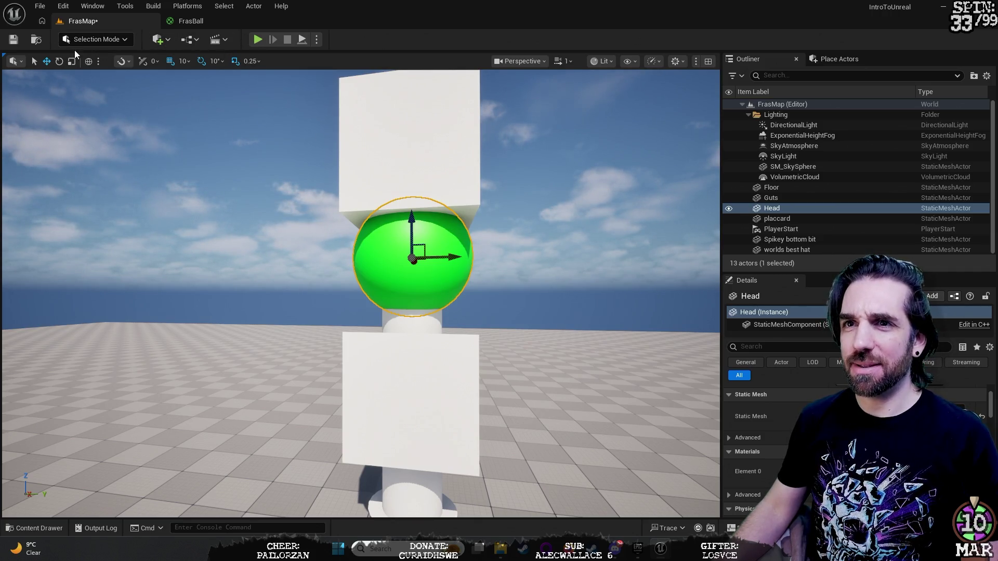
left_click(191, 20)
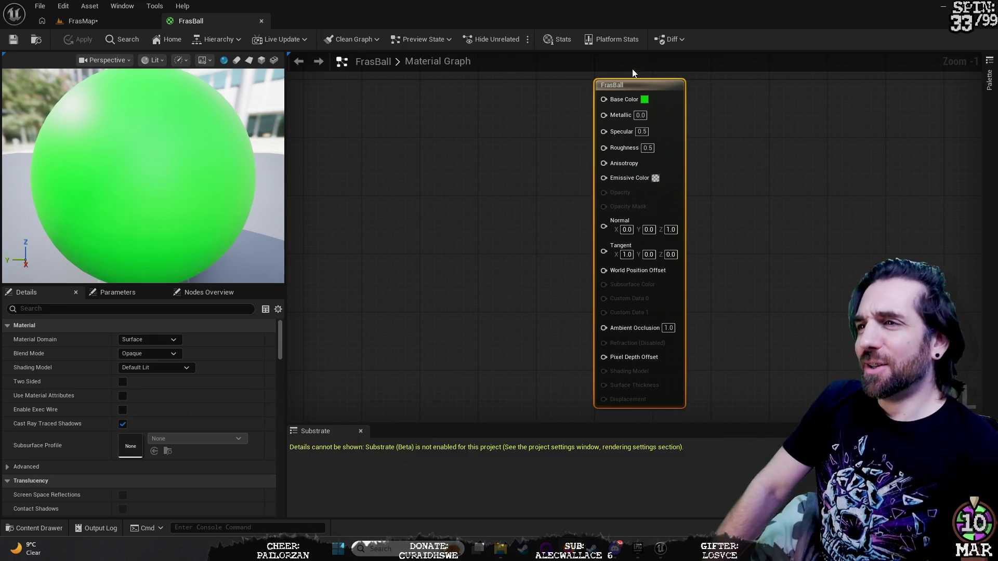
left_click_drag(639, 115, 650, 115)
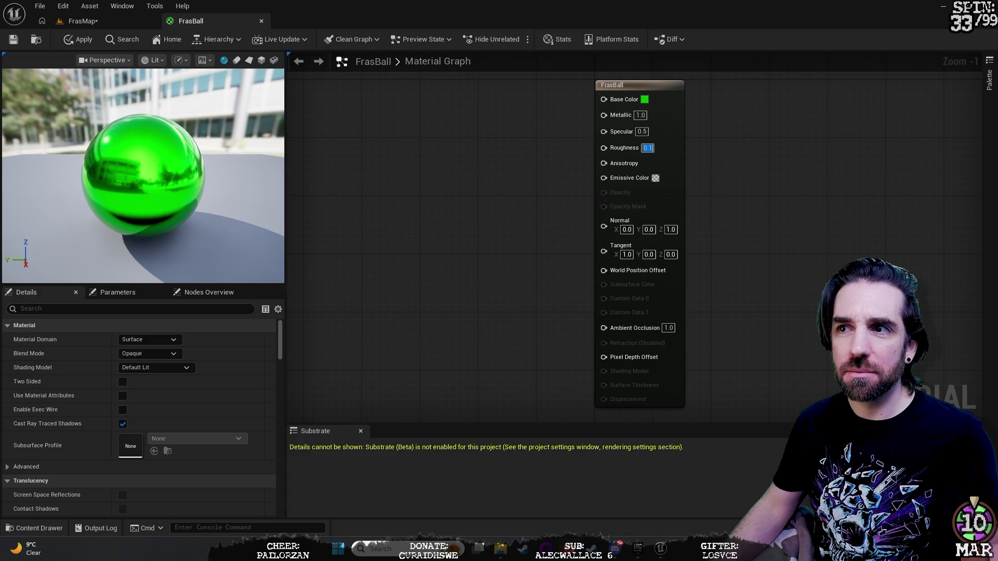
Try Specular 1.0 and Roughness 0.5 on FrasBall for a matte finish.
left_click(920, 170)
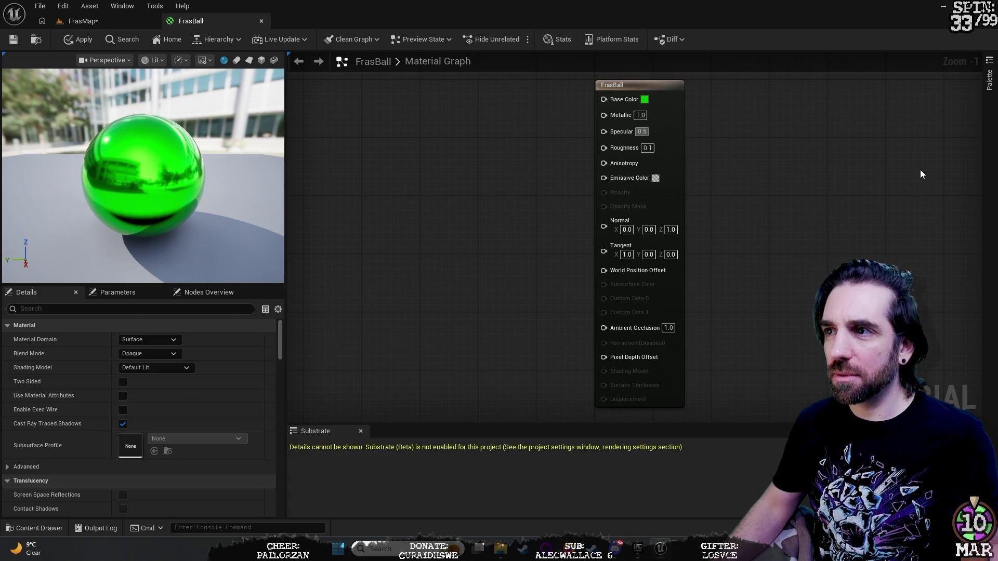
type("0")
key("Return")
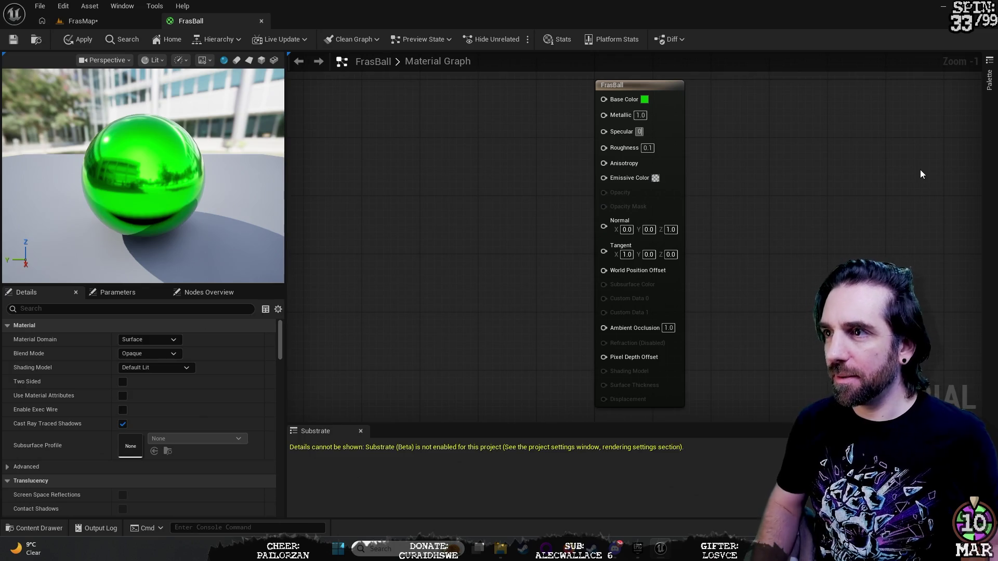
key("Return")
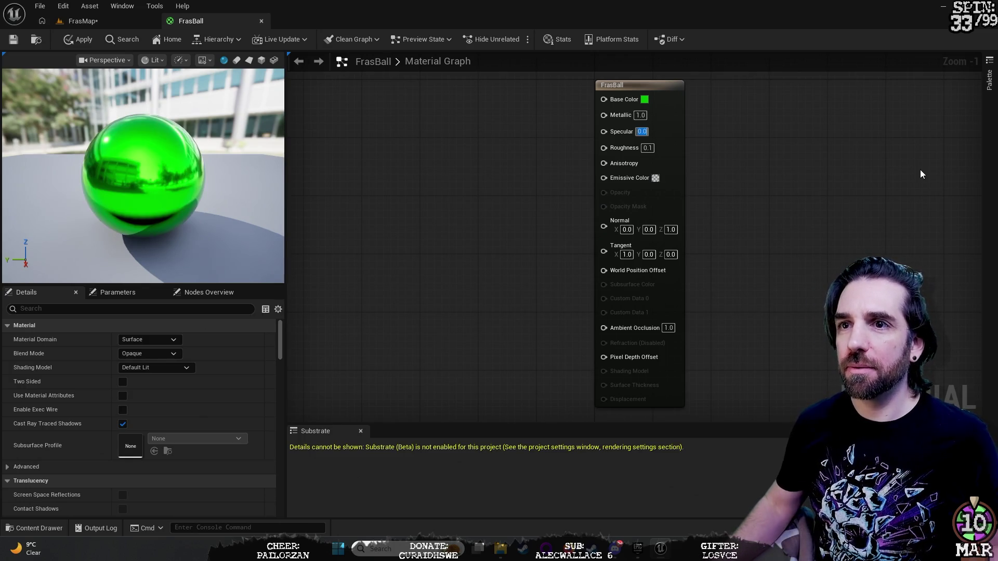
type("1")
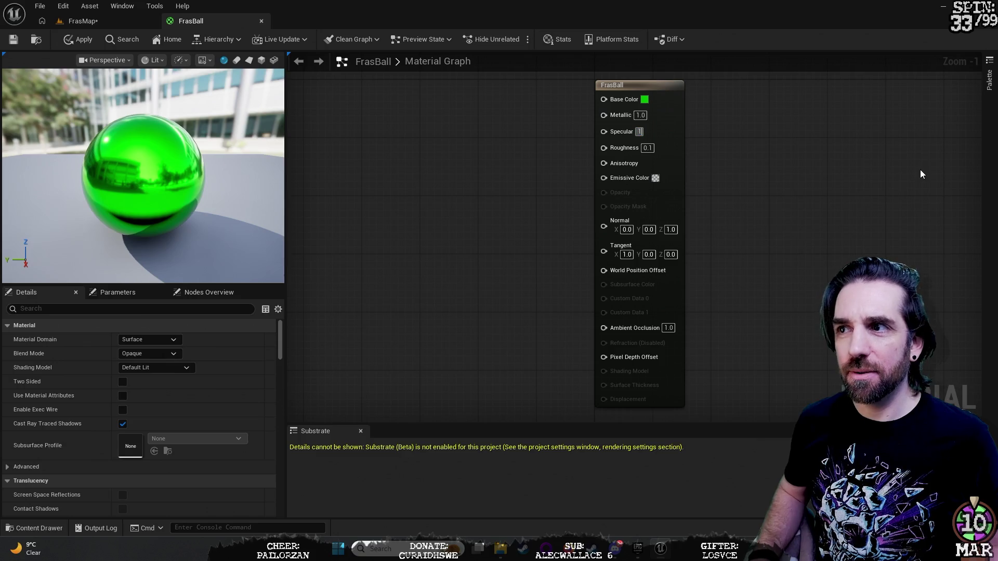
key("Return")
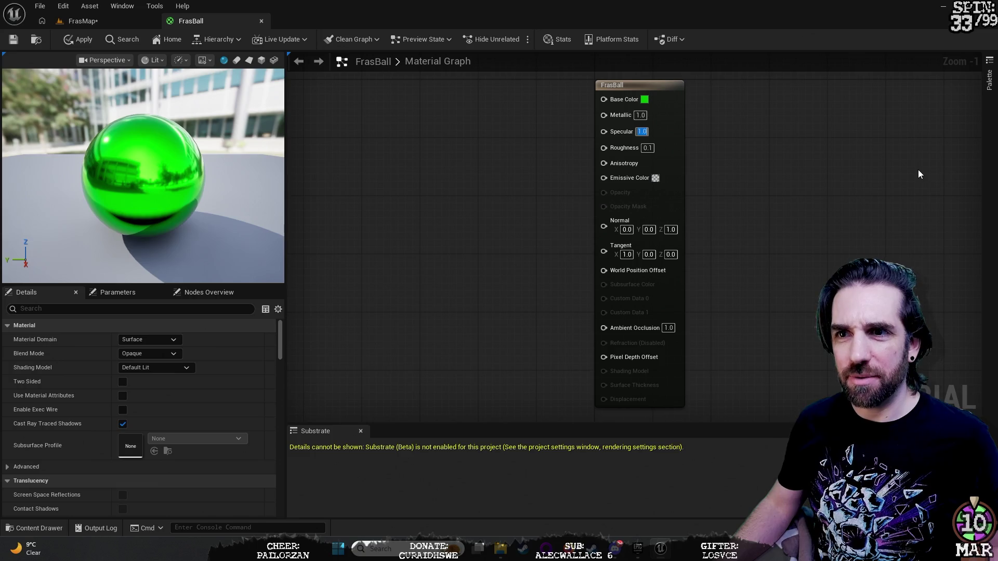
key("Tab")
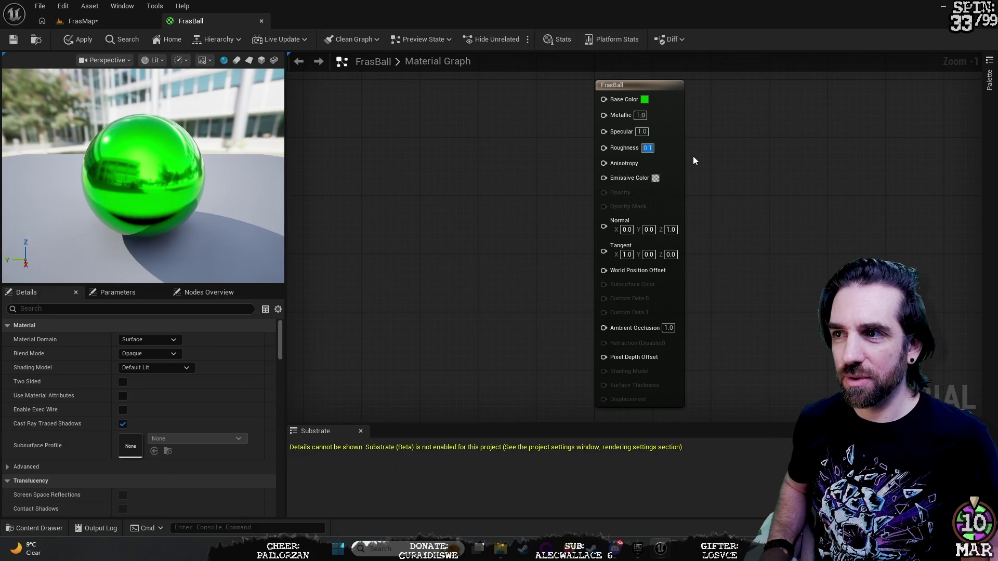
type("0.5")
key("Return")
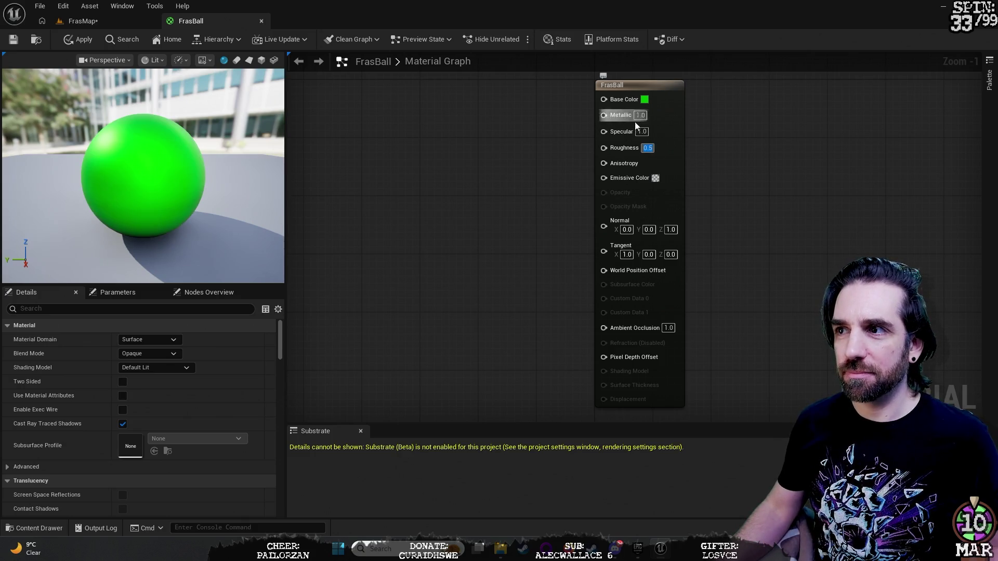
Set Specular back to 0.0 and Roughness to 0.0 for a mirror finish.
left_click(641, 115)
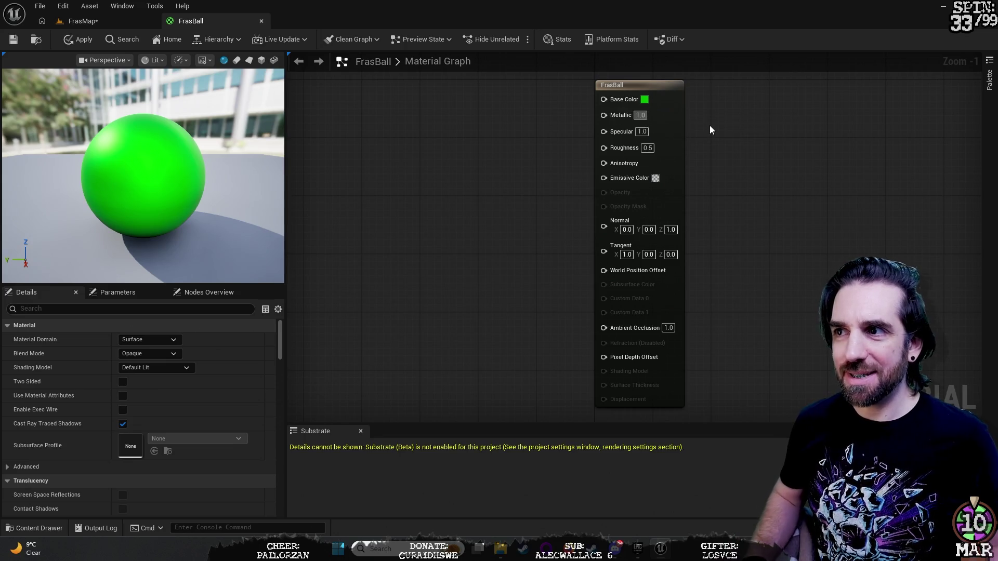
key("Tab")
type("0")
key("Return")
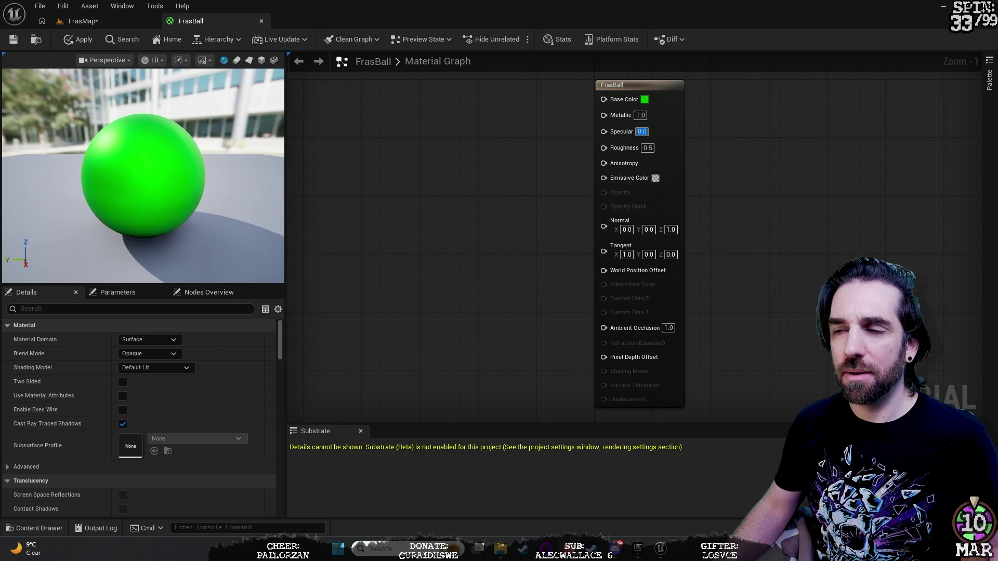
left_click(652, 147)
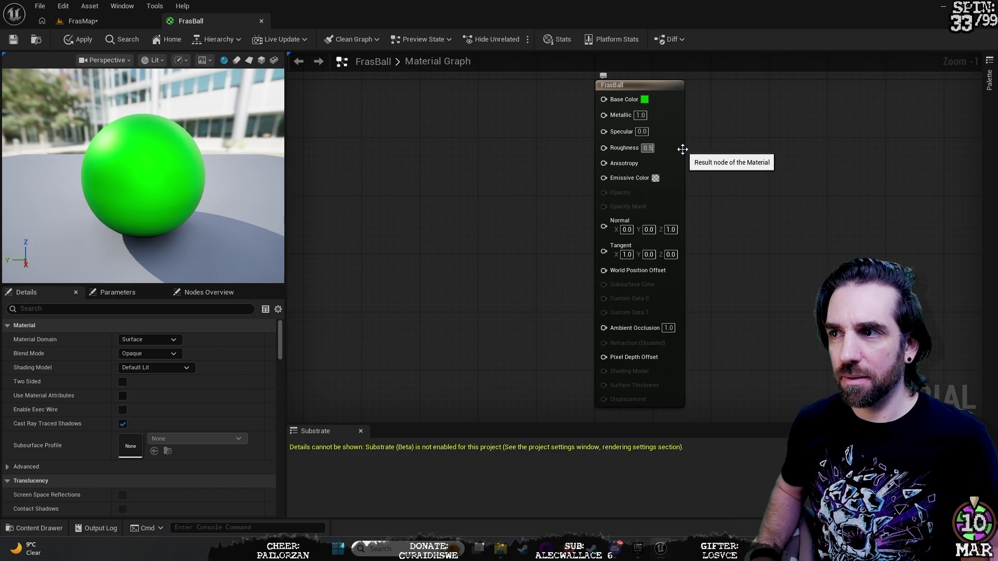
type("0")
key("Return")
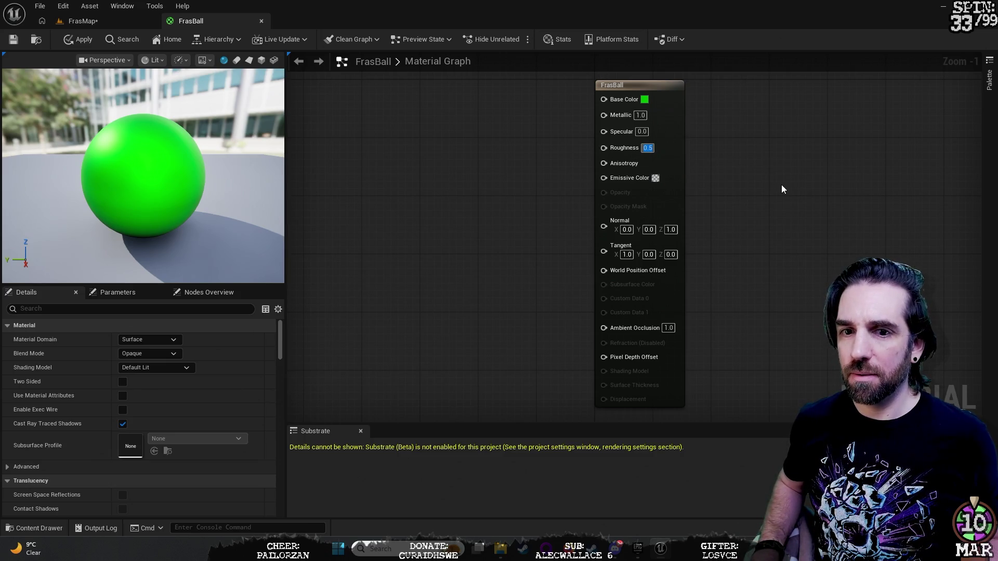
type("0")
key("Return")
Keep Specular at 0.0 and enter 0 for Metallic on the result node.
left_click(642, 132)
type("3")
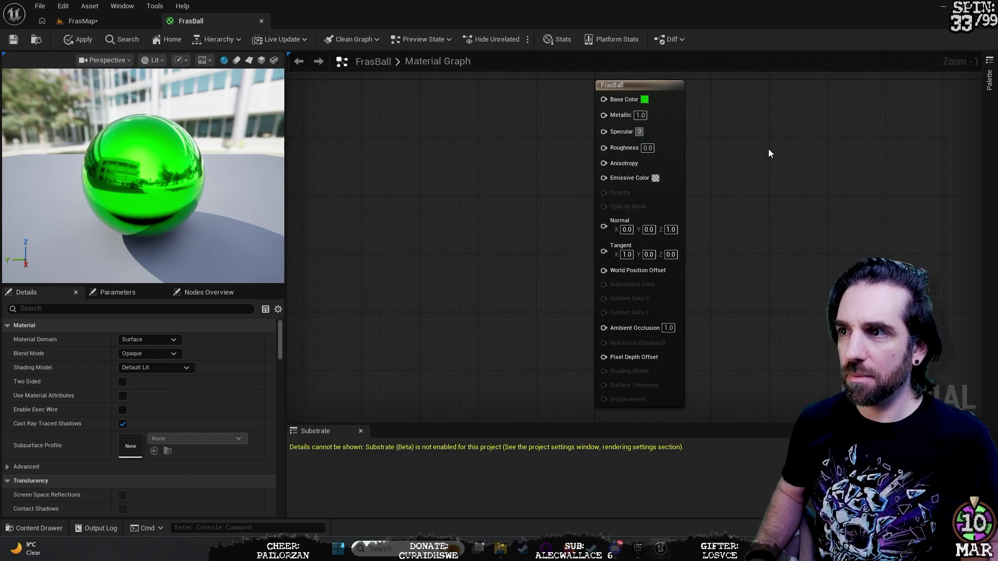
key("BackSpace")
key("Return")
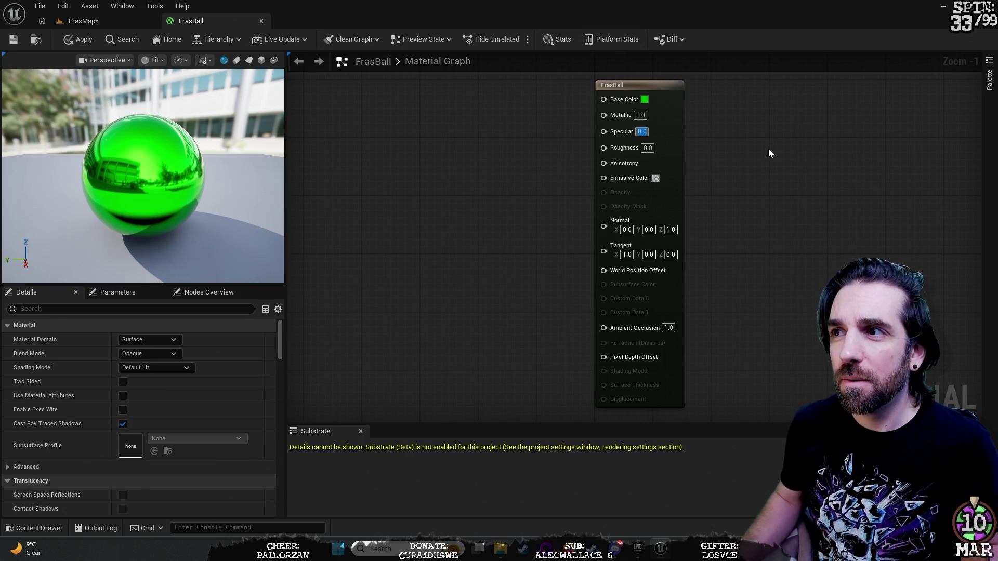
left_click(748, 153)
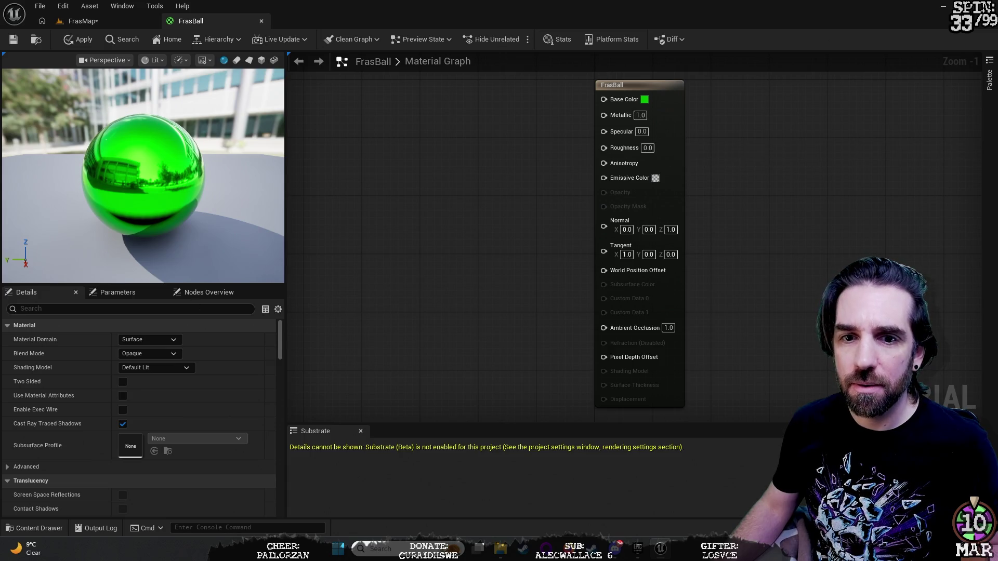
left_click(664, 137)
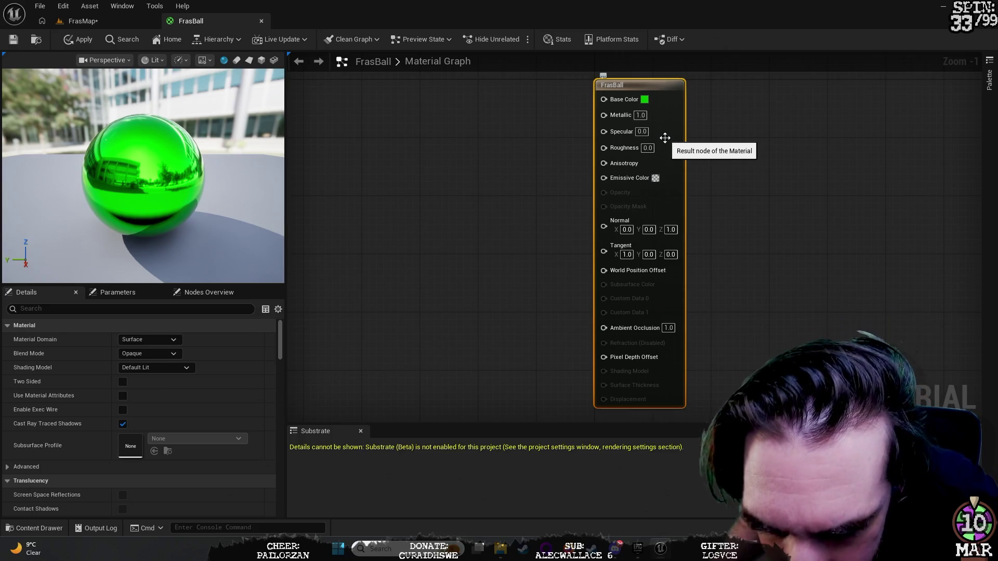
left_click(645, 115)
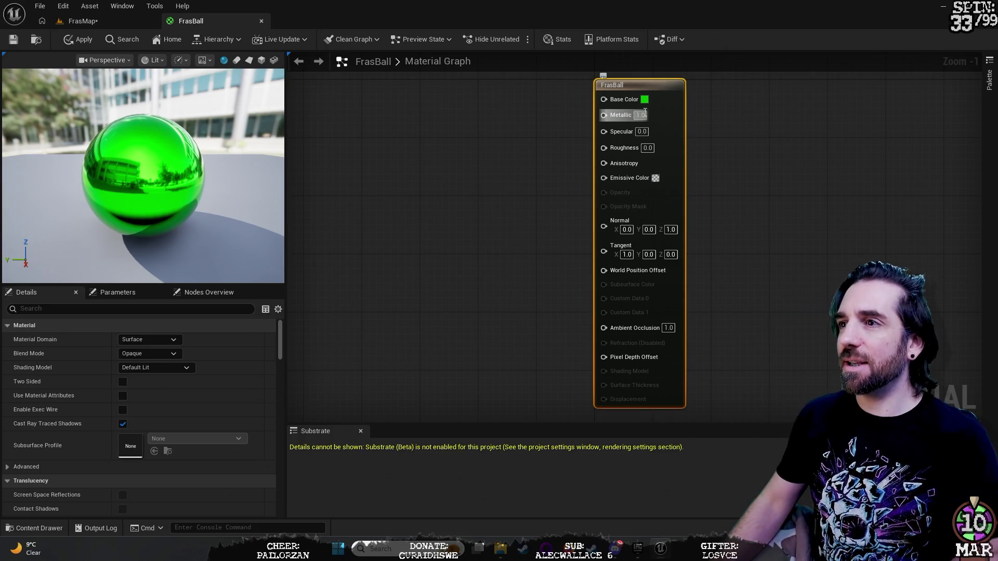
type("0")
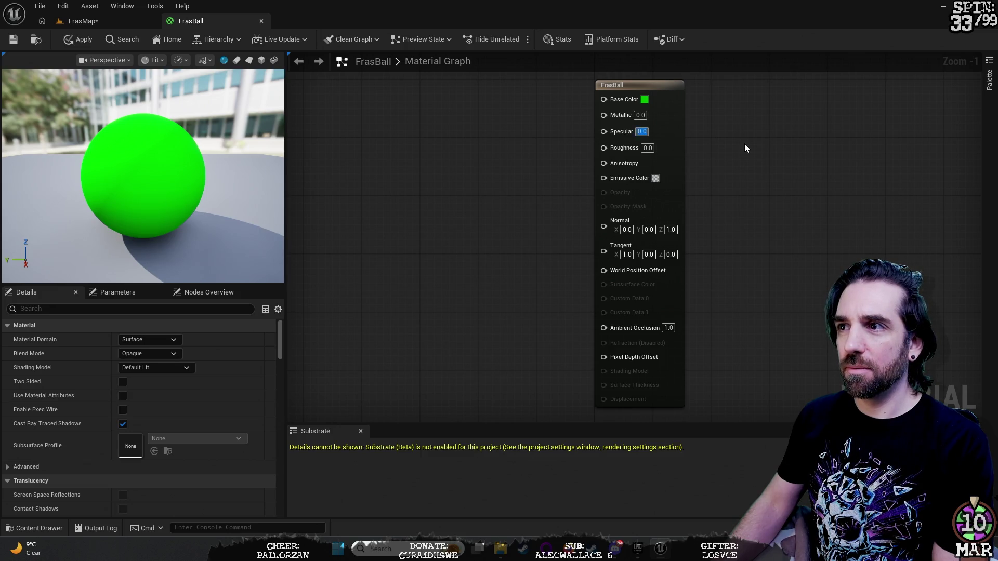
Compare Metallic 1.0 against 0.0 on the result node, leaving Metallic at 0.
left_click(659, 141)
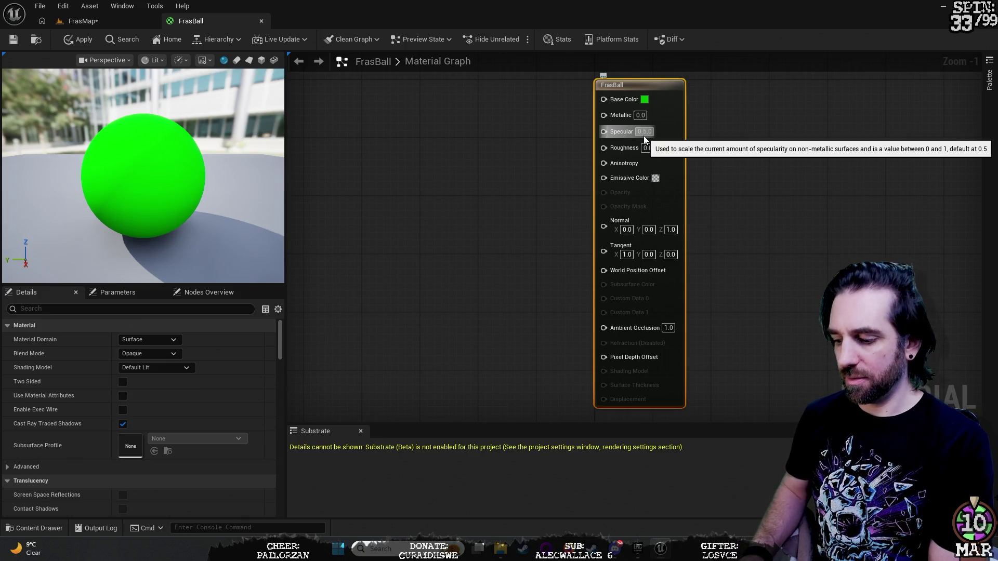
left_click(643, 136)
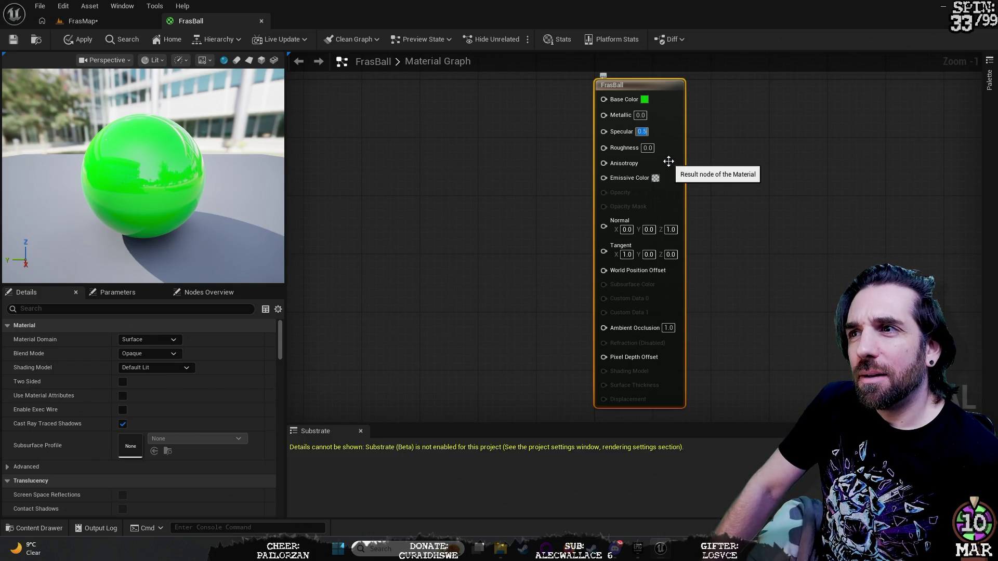
key("shift+Tab")
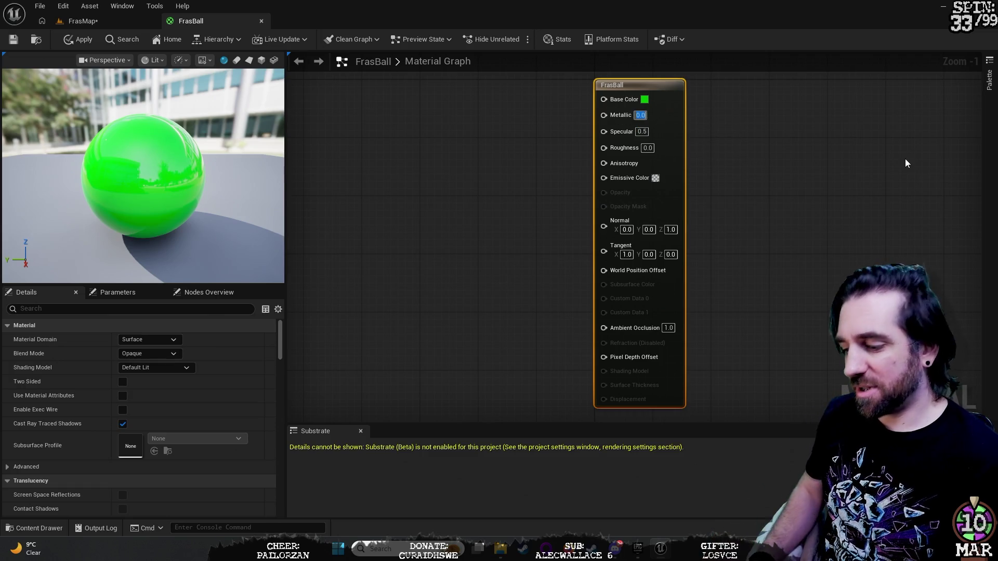
type("1")
key("Return")
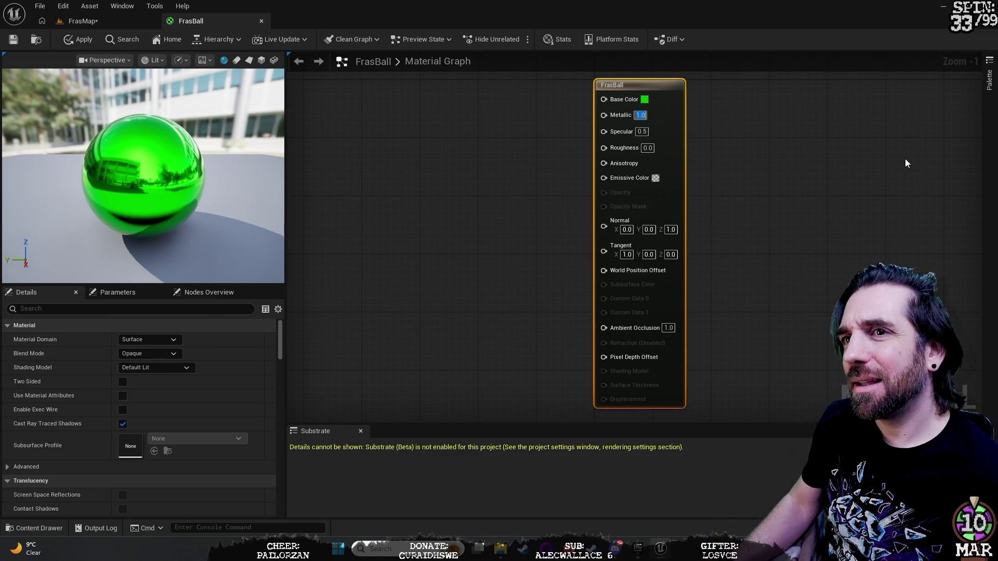
type("0")
key("Return")
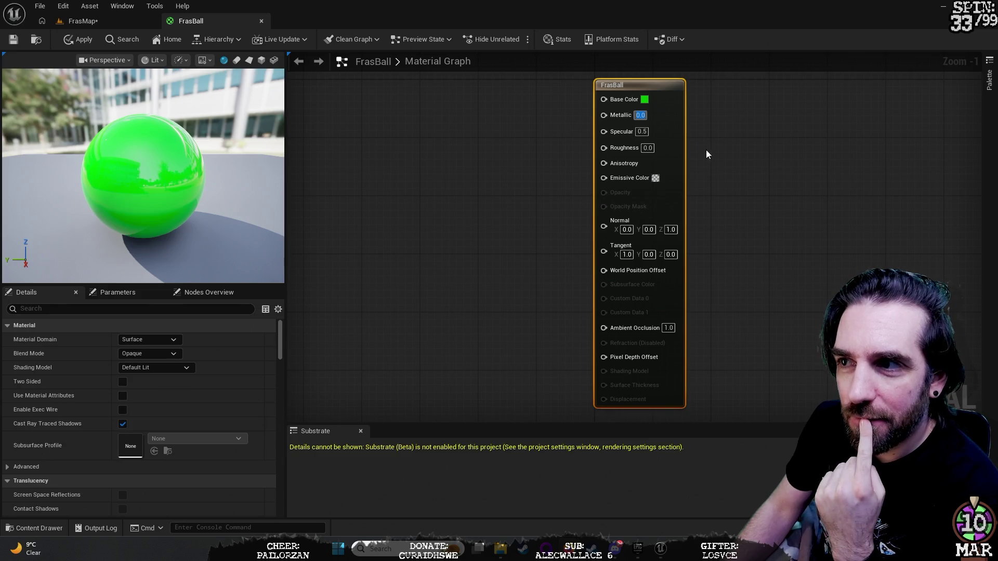
key("Return")
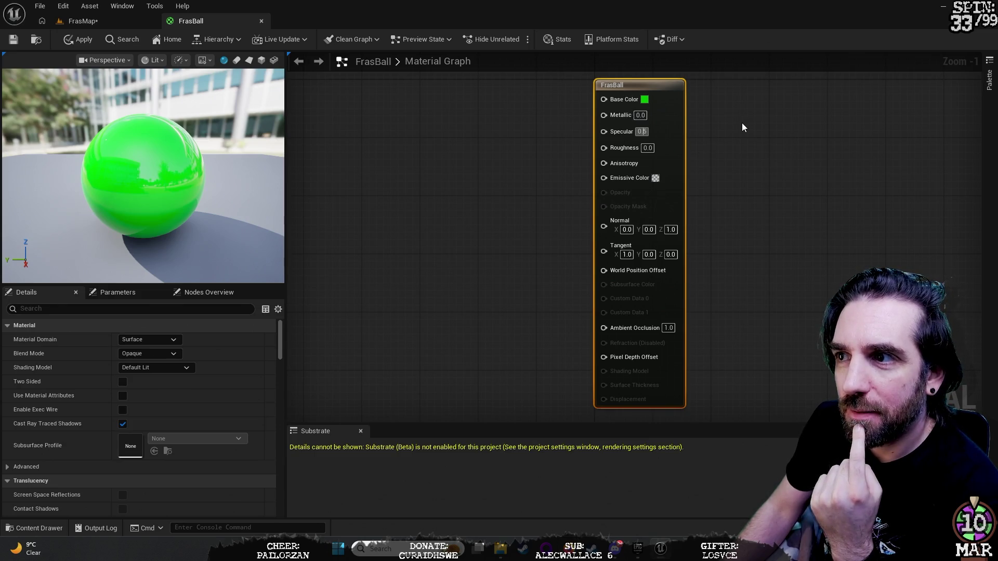
Set FrasBall's Specular to 1.0 for a glossy finish.
key("BackSpace")
type("0")
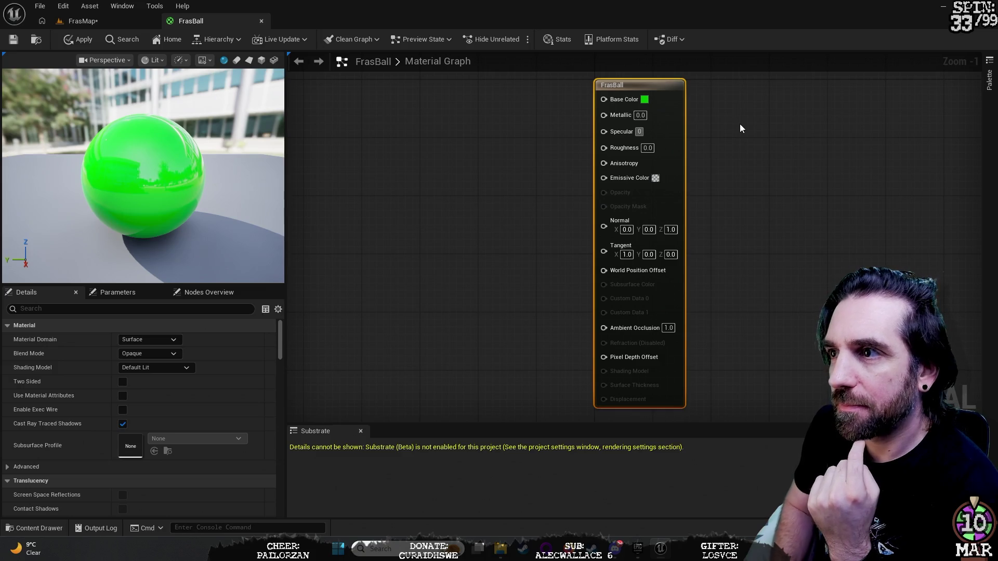
key("Return")
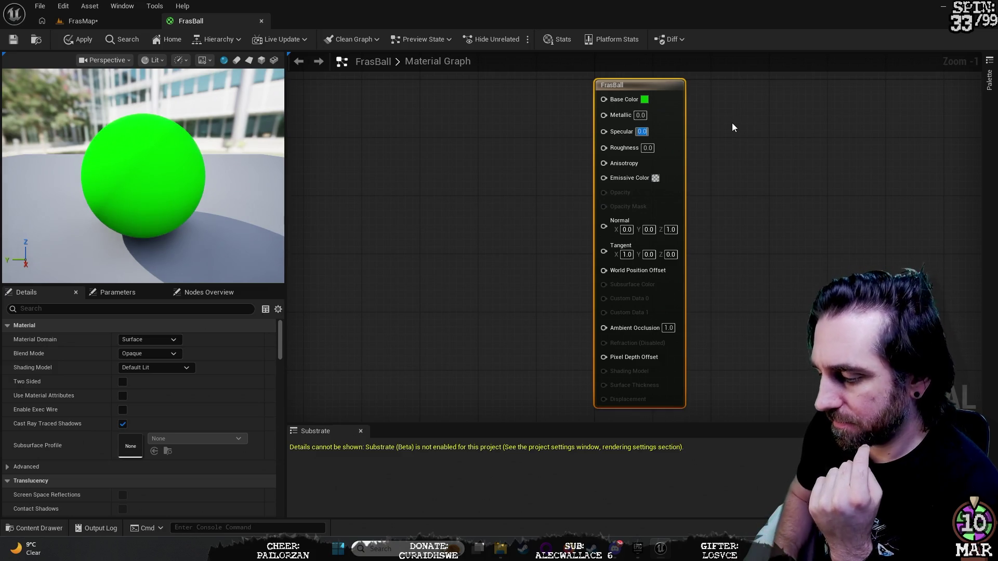
type("1")
key("Return")
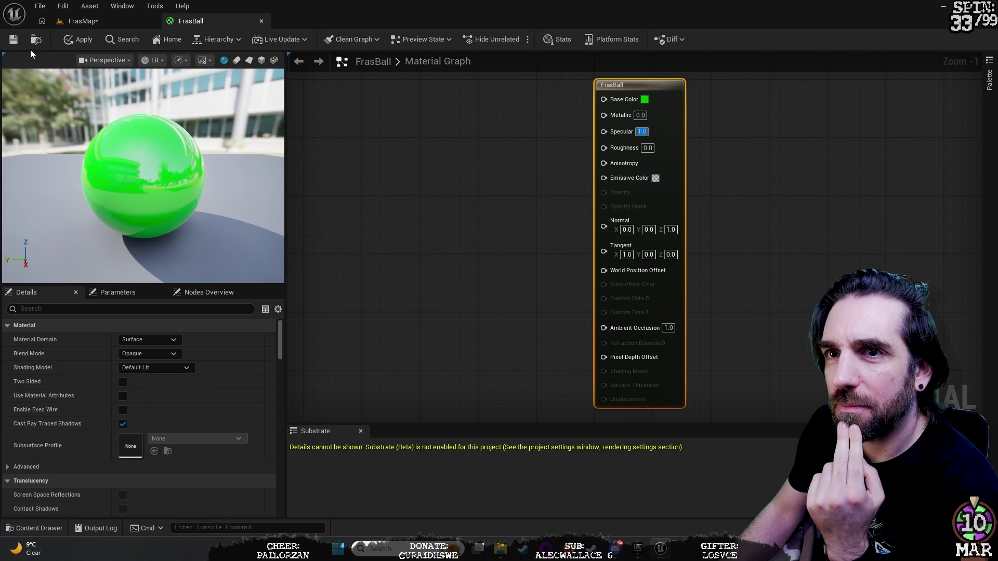
Apply the material and move in close to the glossy green head in FrasMap.
left_click(77, 37)
left_click(94, 22)
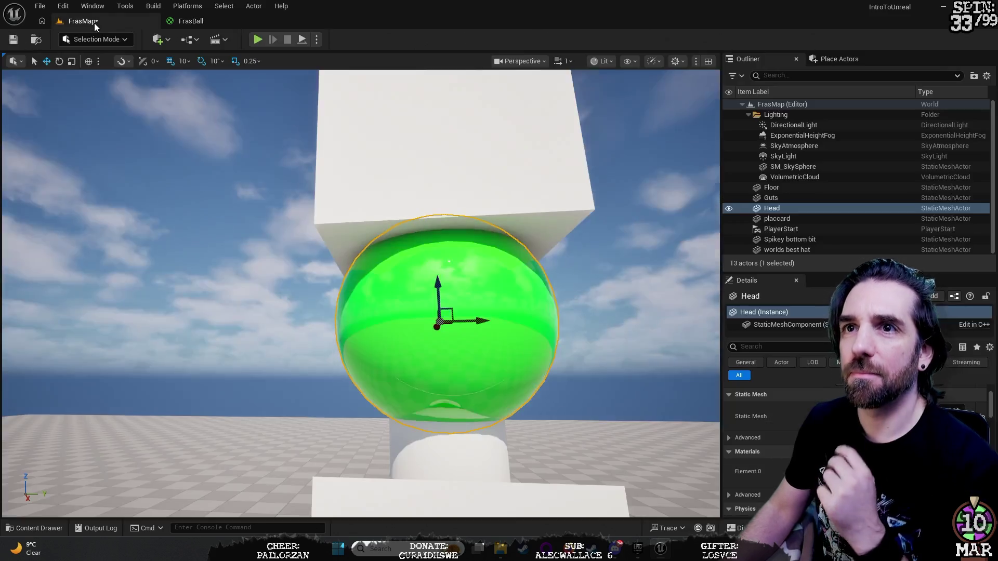
left_click_drag(707, 447, 629, 327)
Lower FrasBall's base colour to dark green (G 0.255), apply it, and go back to FrasMap.
key("f")
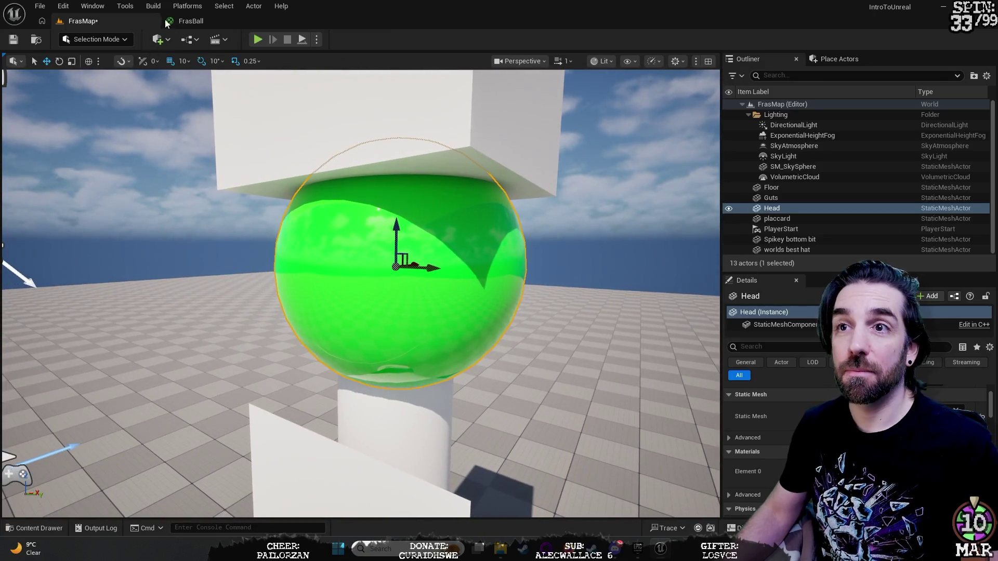
left_click(188, 21)
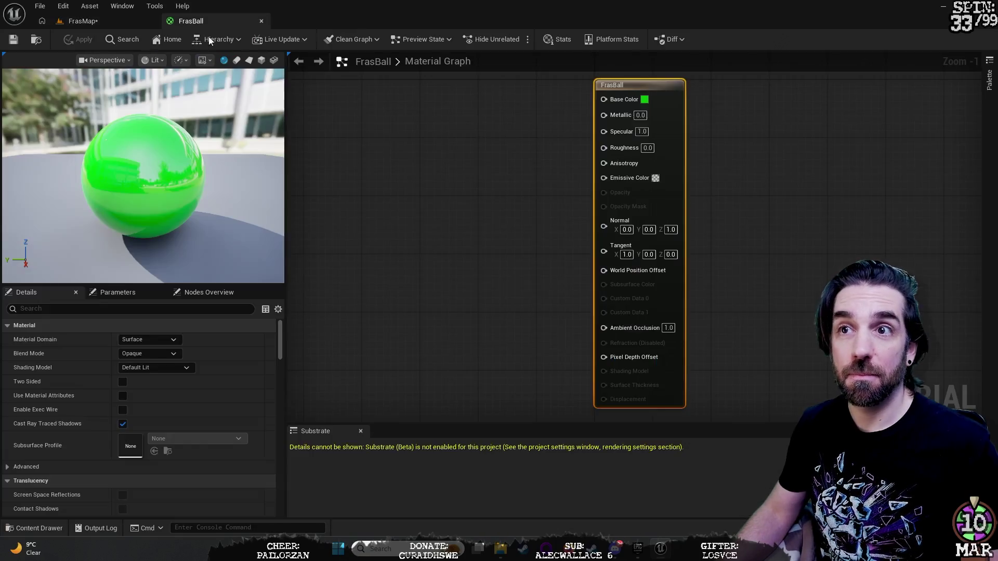
left_click(644, 99)
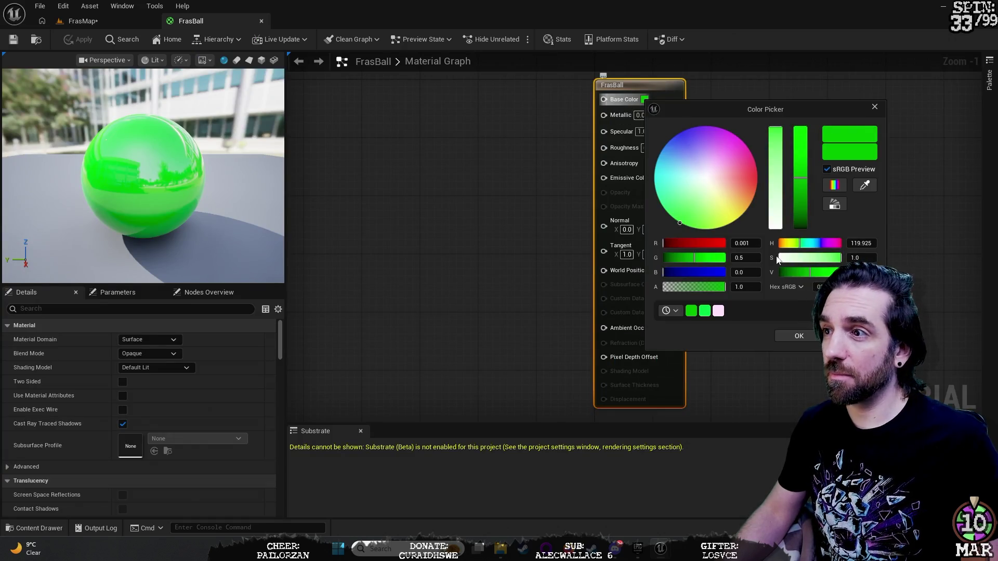
left_click_drag(801, 190, 803, 362)
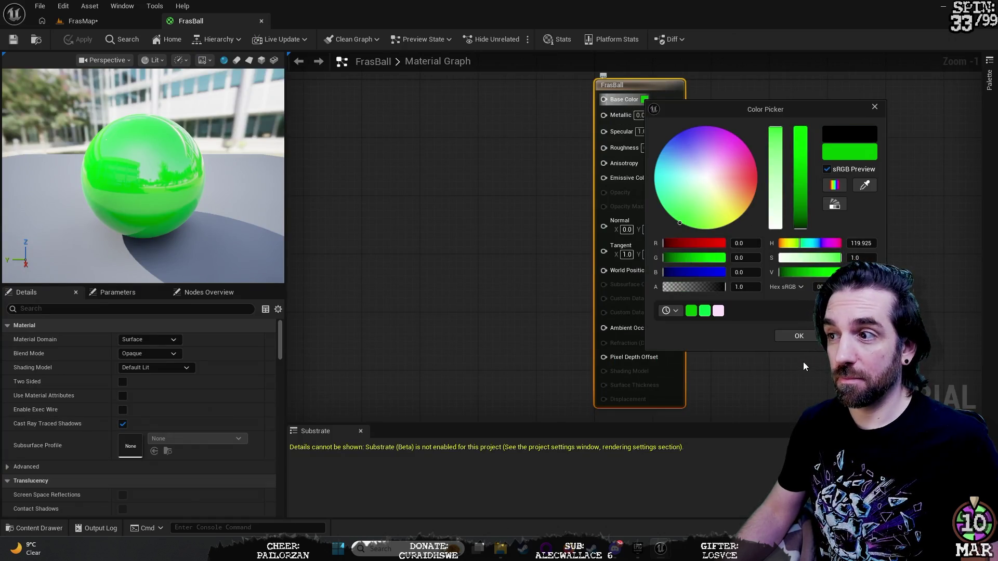
left_click_drag(803, 206, 803, 216)
left_click(810, 337)
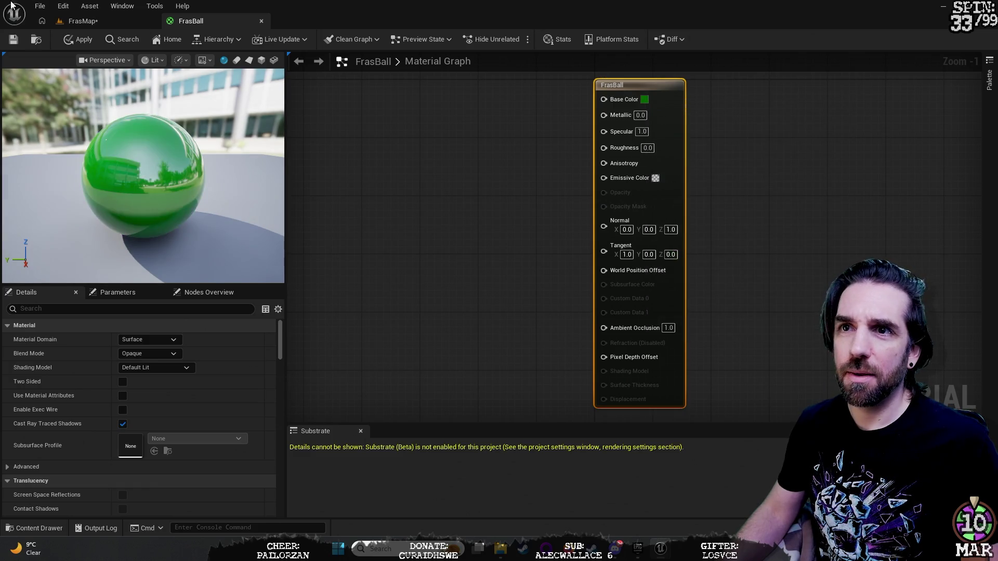
left_click(68, 40)
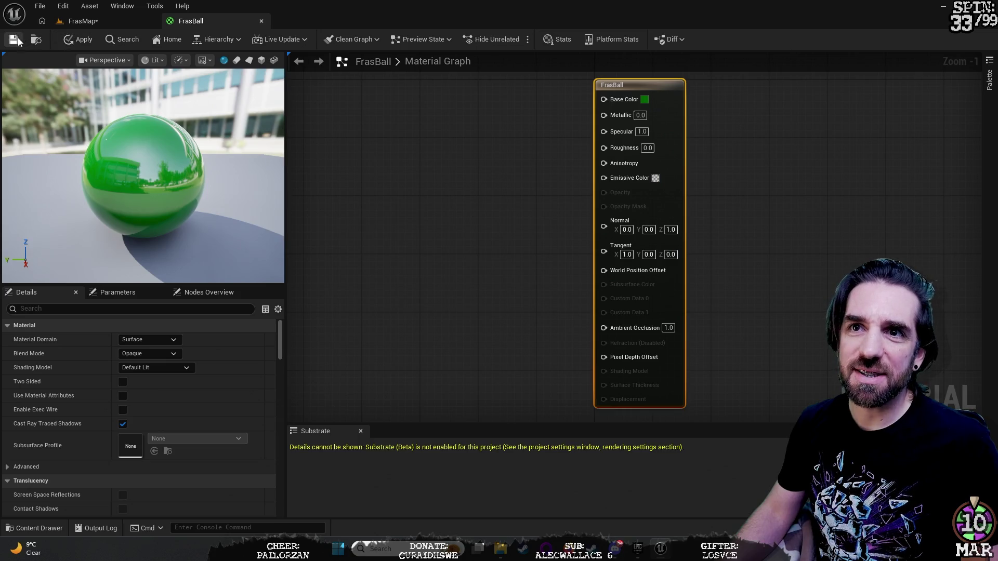
left_click(109, 20)
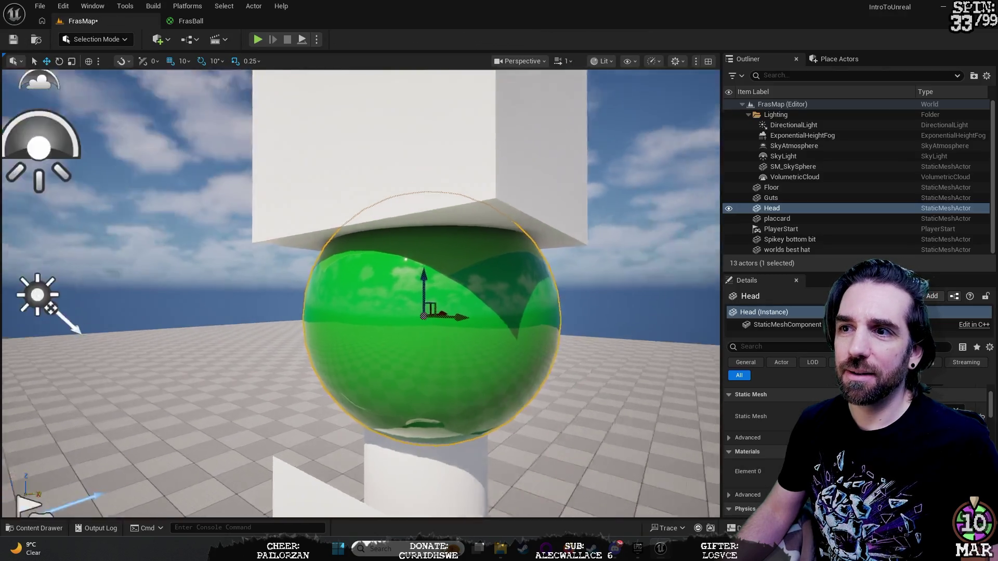
Select the Spikey bottom bit cone and its StaticMeshComponent, then return to FrasBall.
key("f")
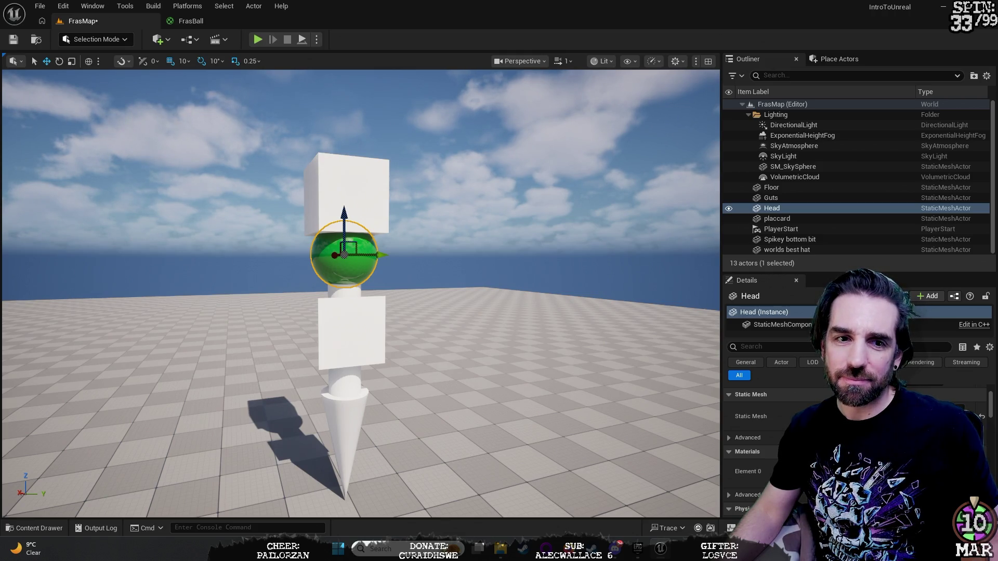
left_click_drag(512, 393, 492, 351)
left_click(411, 359)
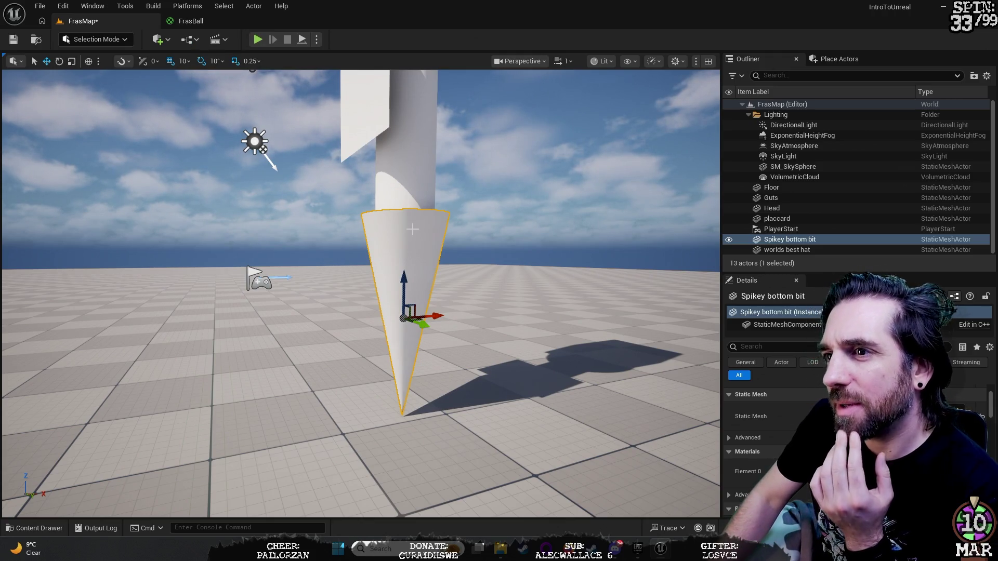
left_click(820, 324)
left_click(211, 22)
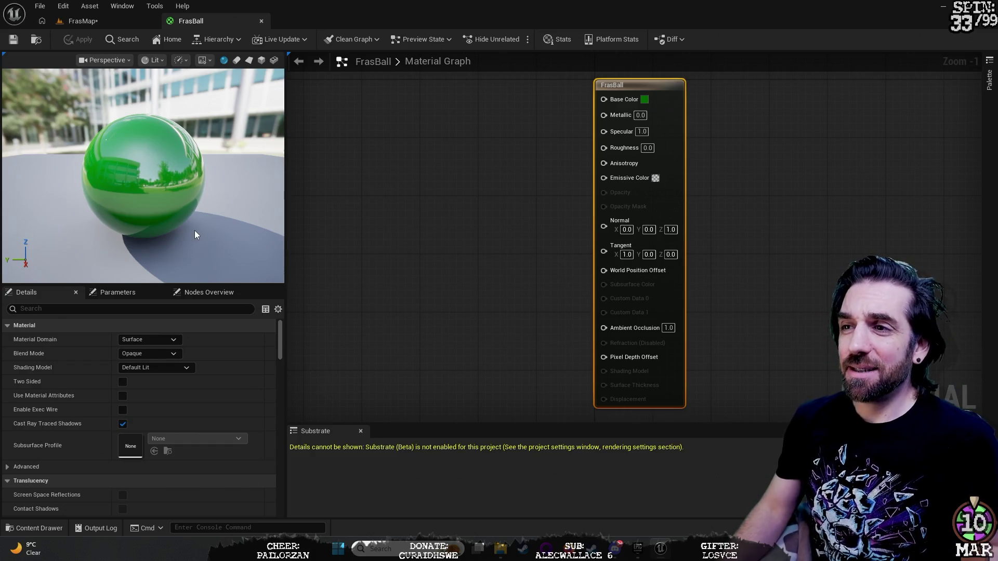
Close the FrasBall material editor tab.
left_click(260, 21)
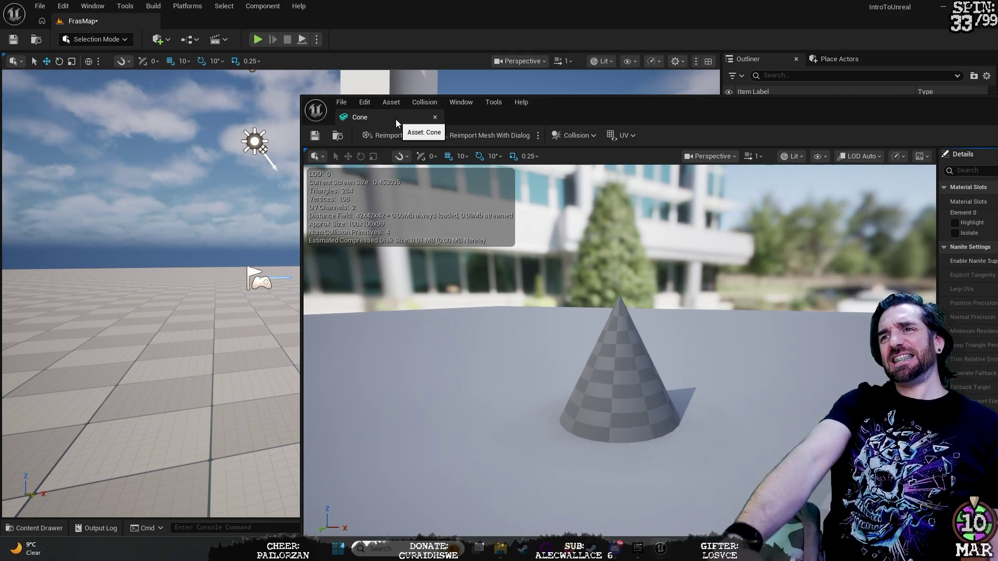
Dock the Cone mesh editor window and close it.
mouse_move(395, 120)
left_mouse_down()
mouse_move(176, 42)
mouse_move(165, 27)
mouse_move(216, 24)
left_mouse_up()
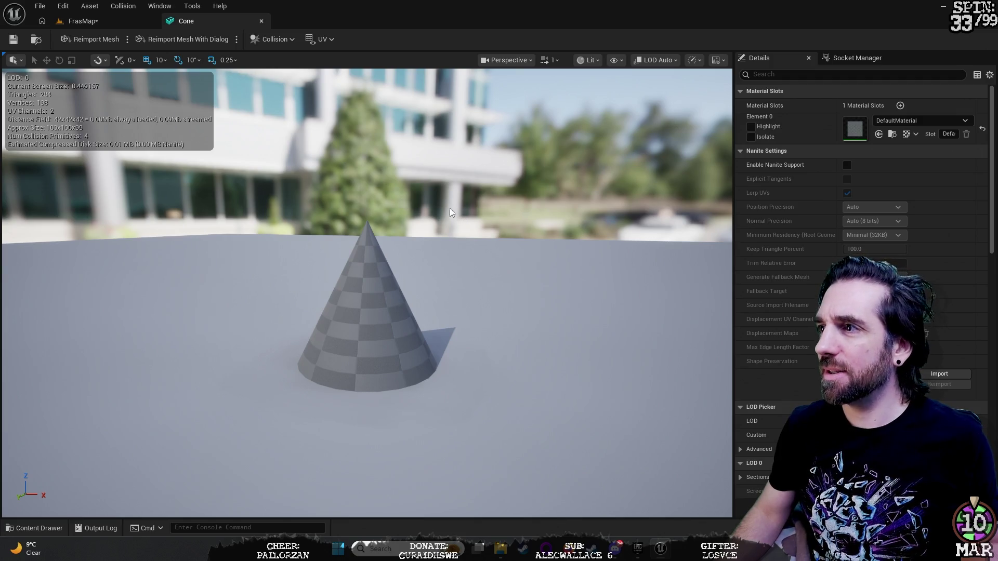
left_click(261, 21)
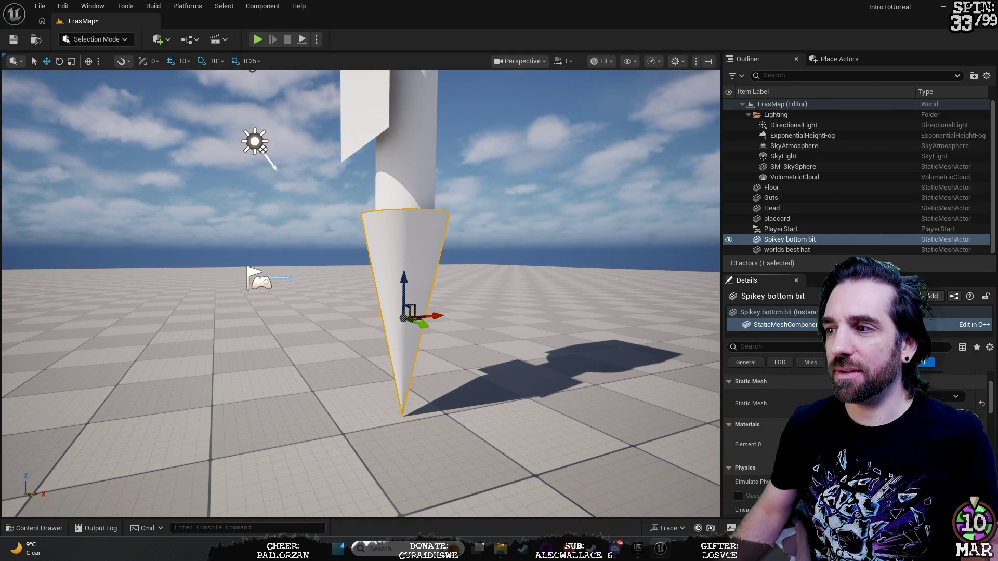
Assign the green FrasBall material to the spike cone and frame it in the viewport.
left_click(955, 396)
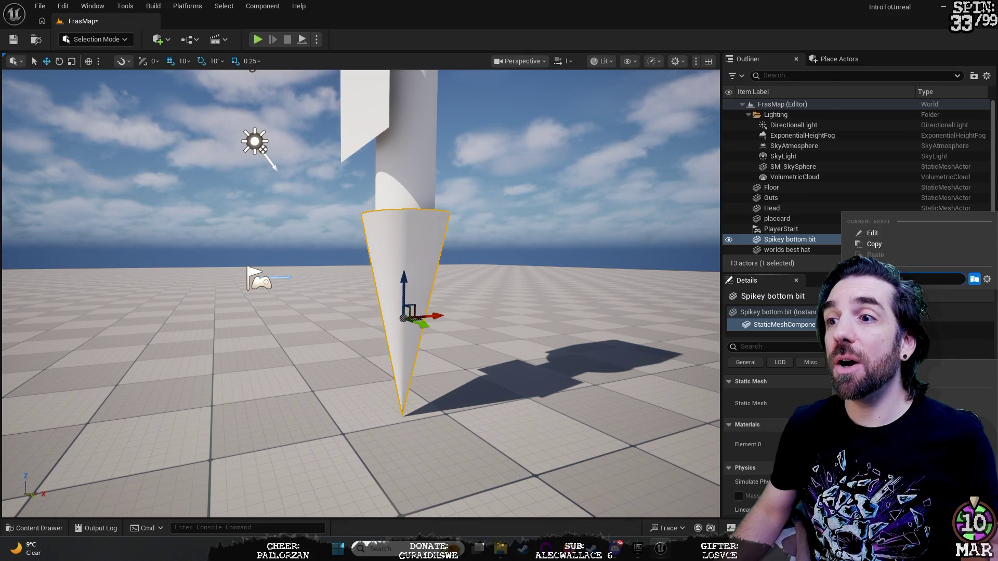
left_click(915, 311)
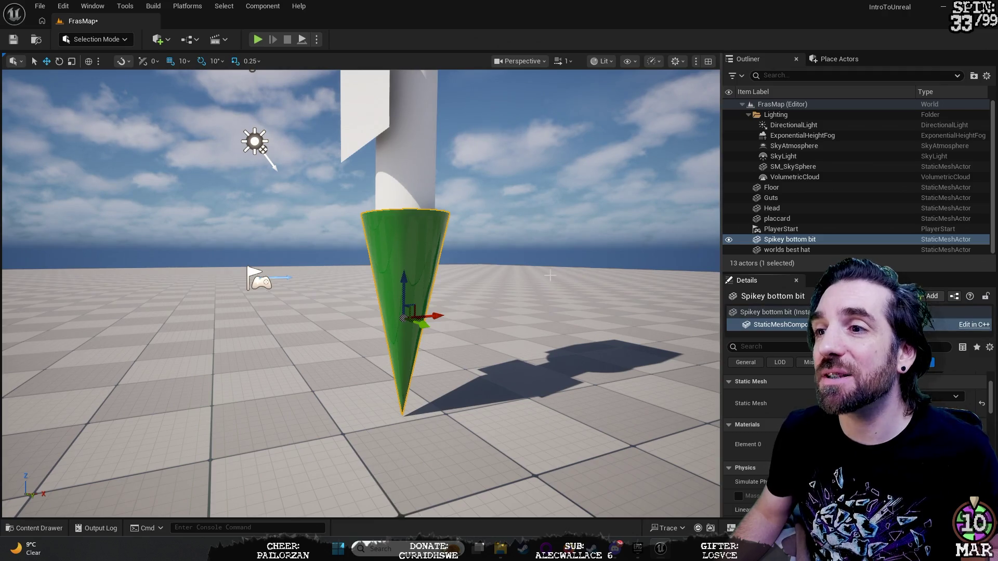
left_click_drag(495, 206, 495, 212)
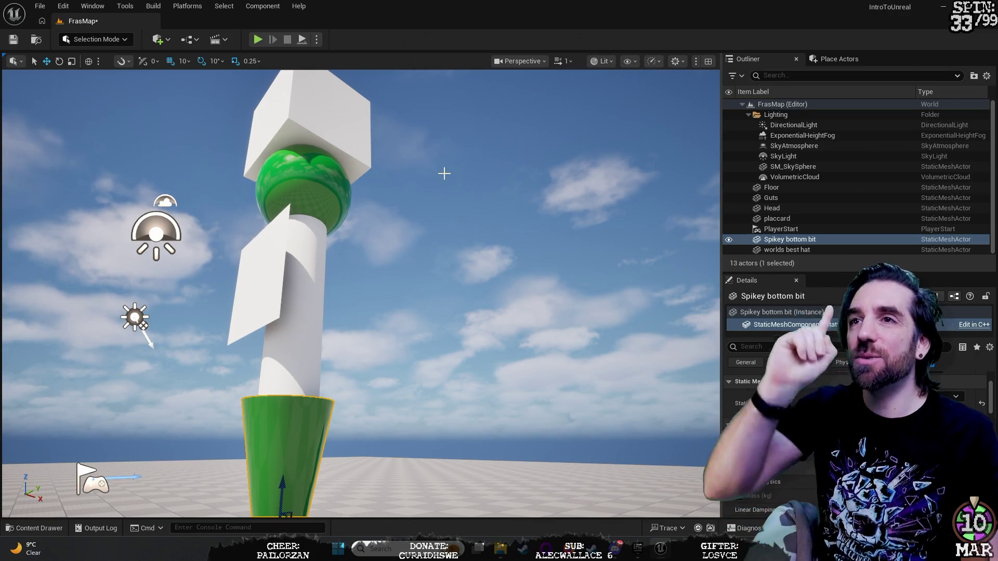
mouse_move(456, 171)
left_mouse_down()
mouse_move(456, 249)
mouse_move(470, 233)
left_mouse_up()
key("f")
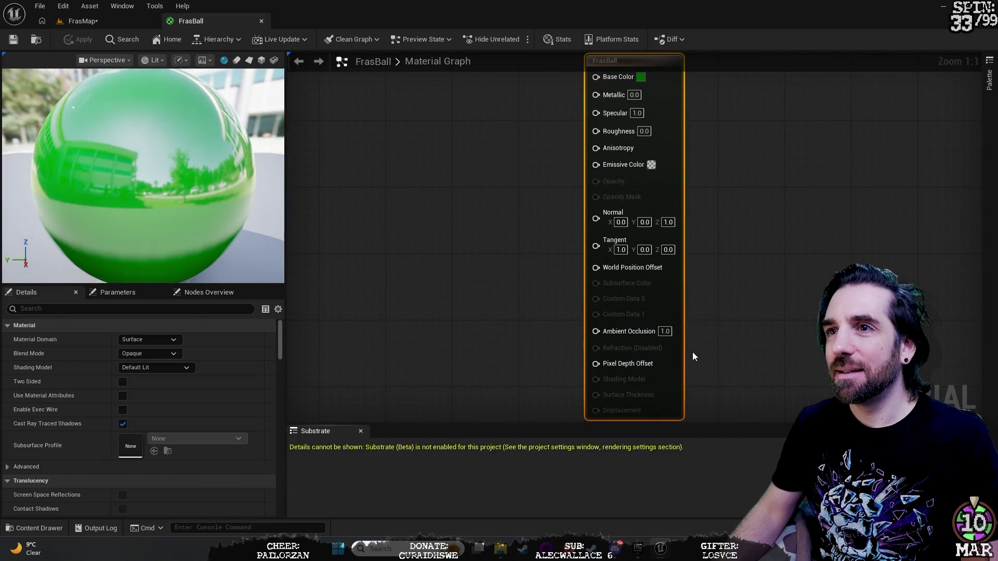
Dismiss the FrasBall tab's options and switch to the FrasMap level tab.
right_click(202, 21)
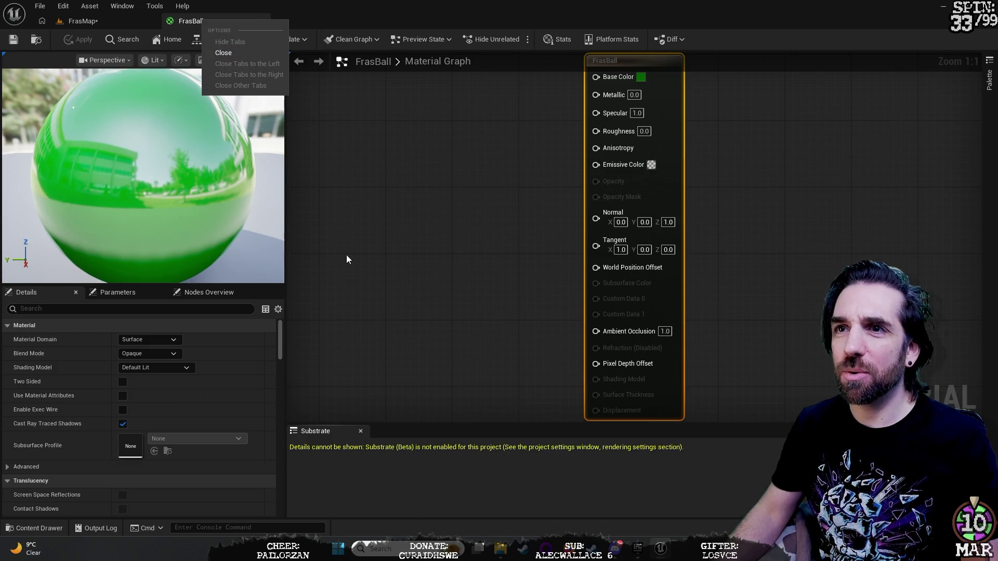
left_click(146, 19)
left_click(126, 18)
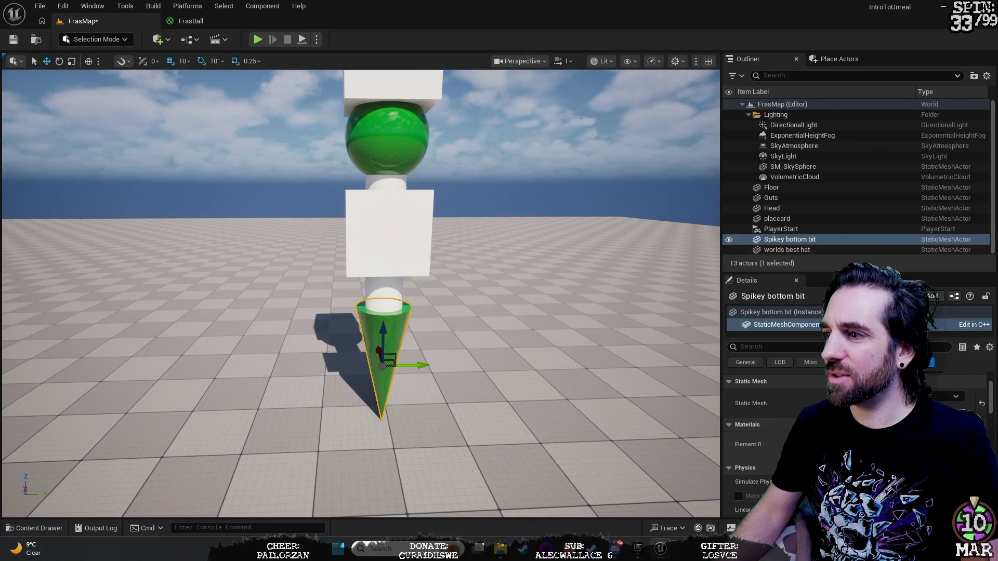
In the Content Drawer, rename FrasBall to BallShine, removing the space, then close the drawer.
left_click(915, 396)
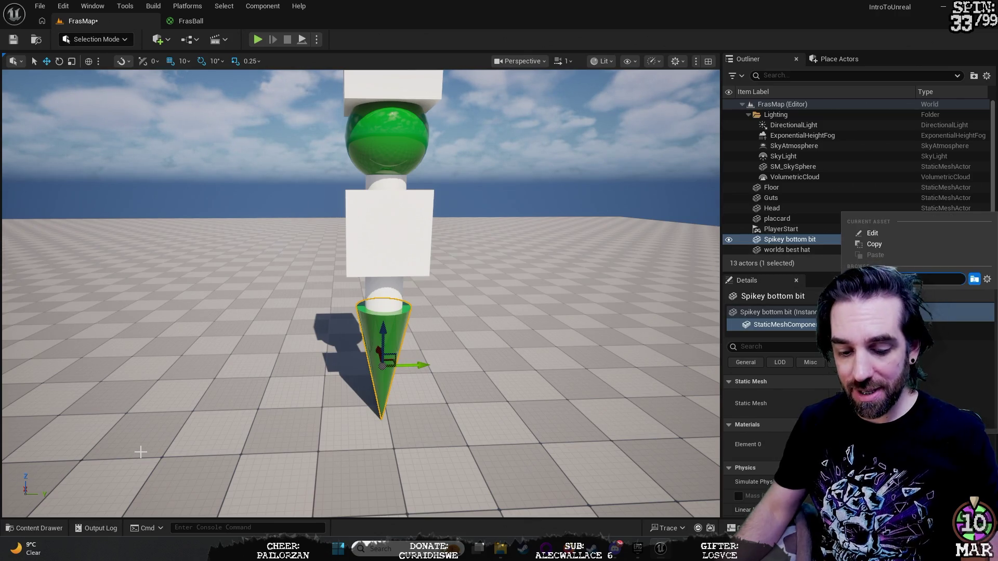
key("ctrl+space")
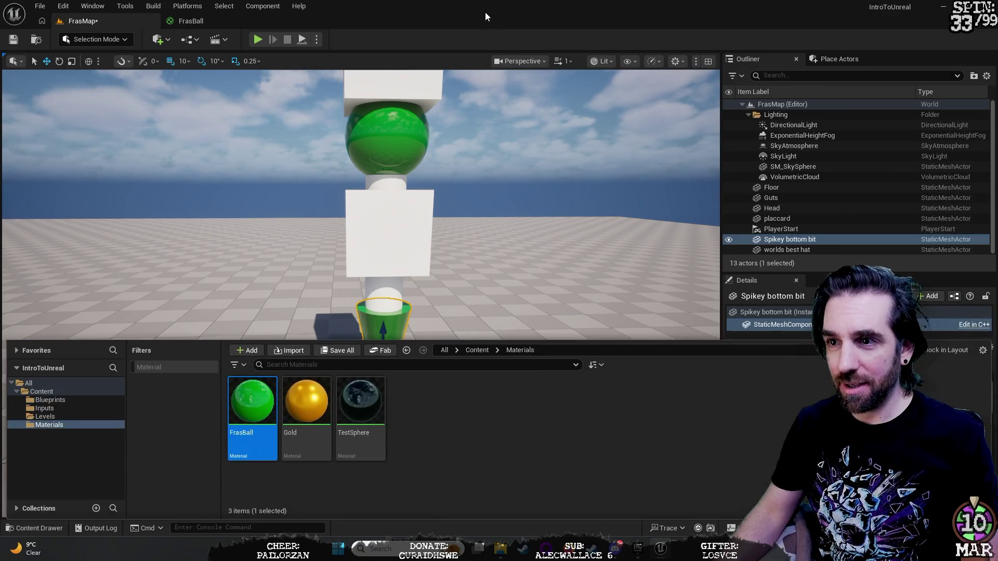
right_click(253, 439)
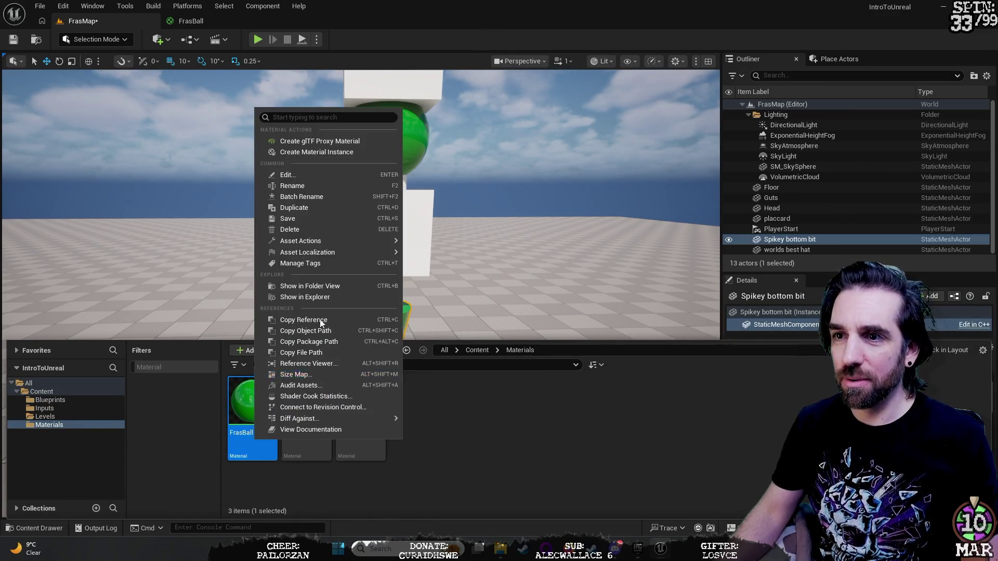
left_click(350, 184)
type("Bal")
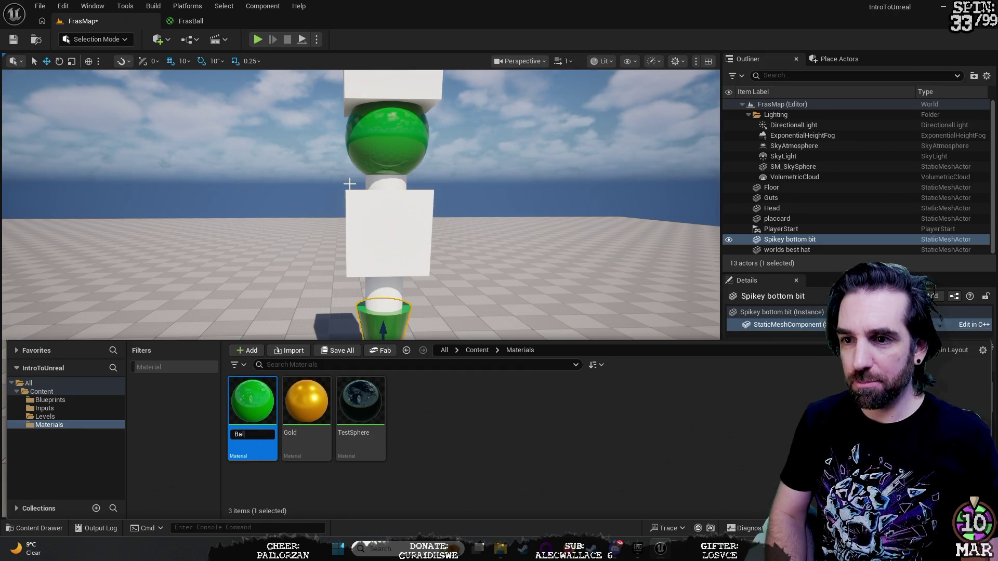
type("l Shine")
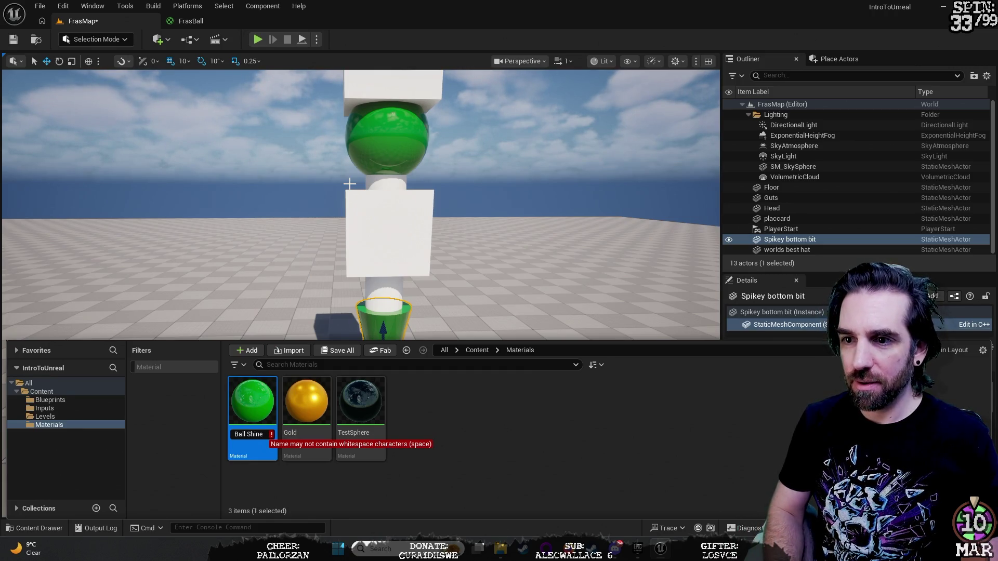
key("Left")
key("Left")
key("Left")
key("BackSpace")
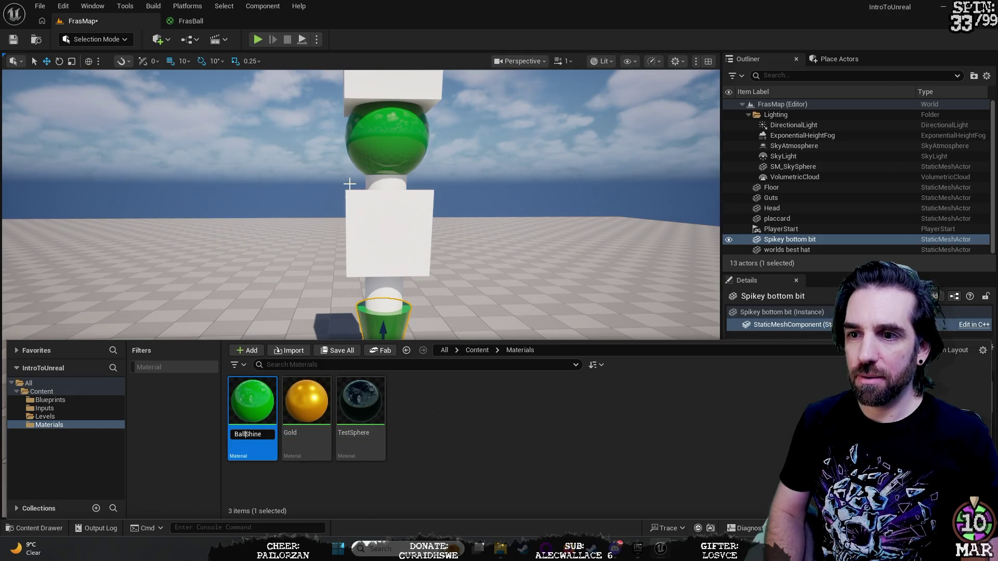
key("Return")
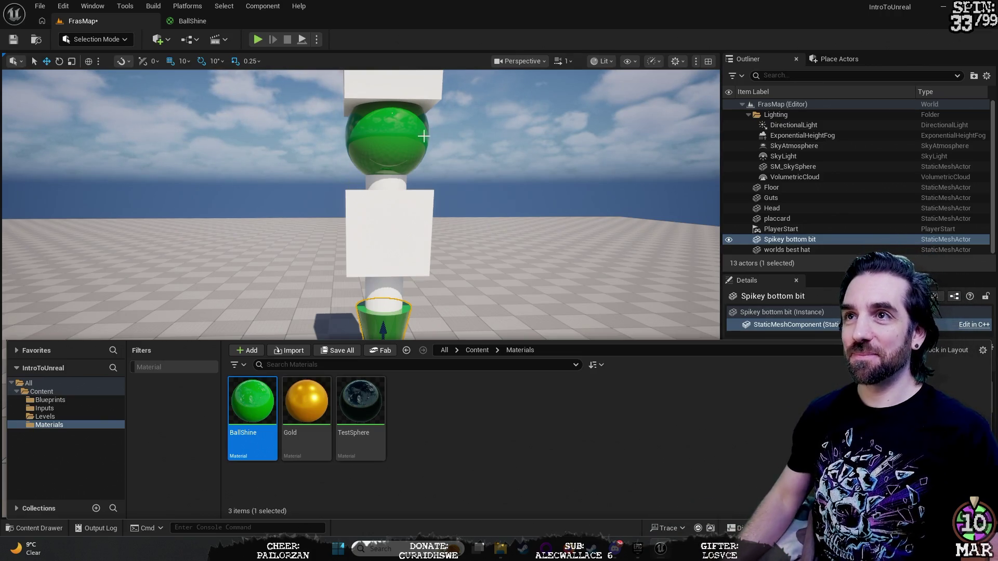
key("ctrl+space")
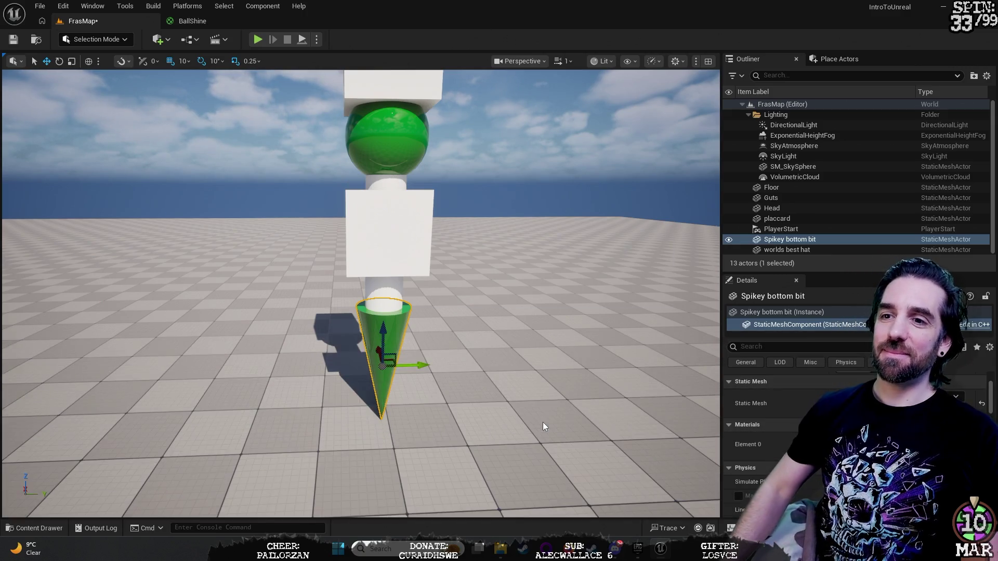
Zoom toward the figure, select the placard, and show the Materials folder in the Content Drawer.
scroll(361, 293, "up", 5)
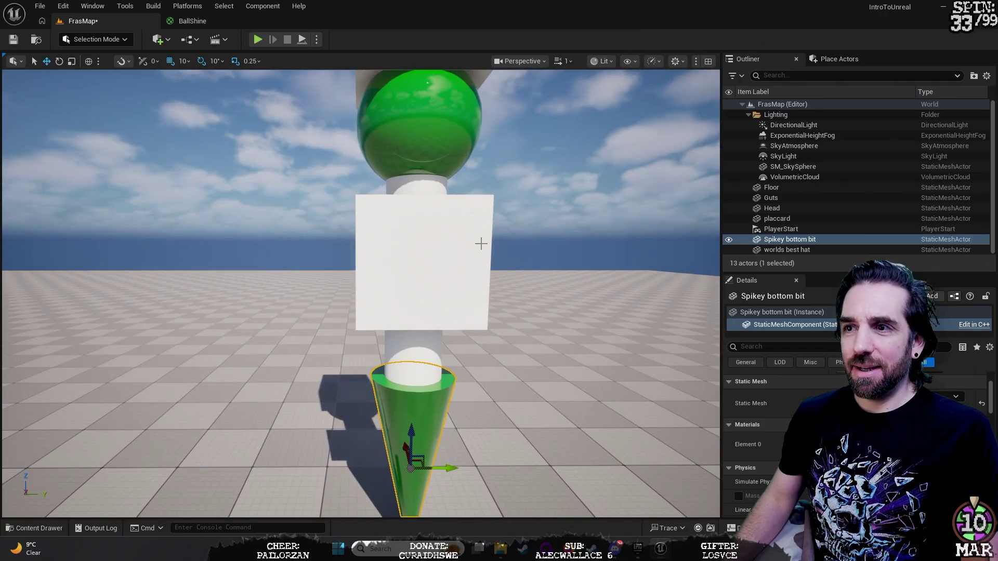
left_click(481, 245)
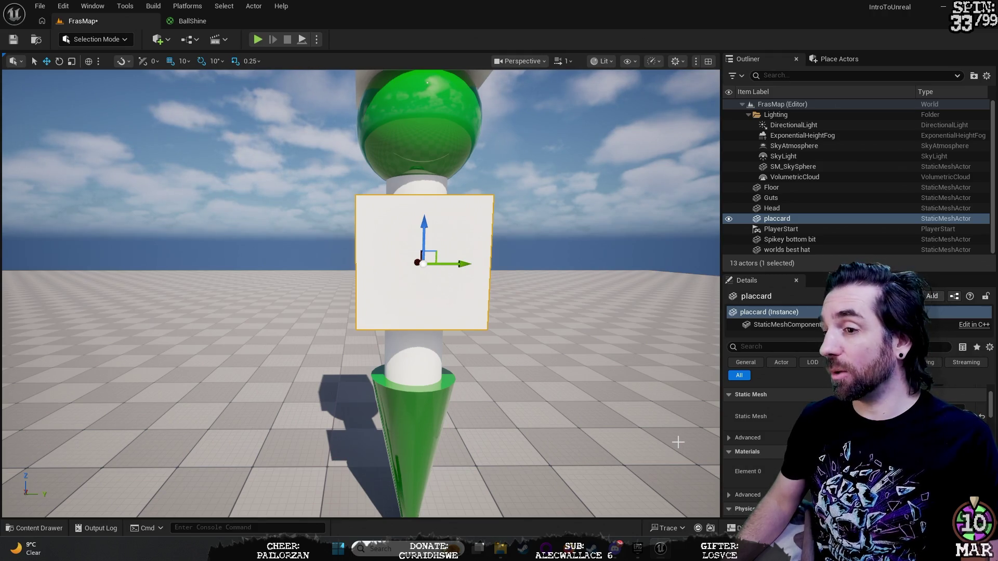
key("ctrl+space")
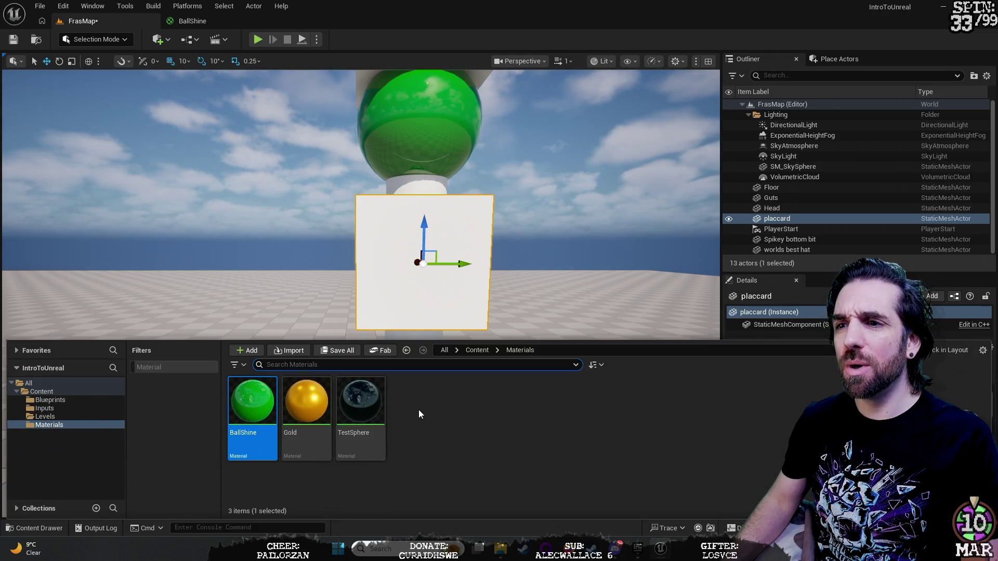
Create a NewMaterial in the Materials folder, then delete it.
right_click(419, 410)
left_click(451, 278)
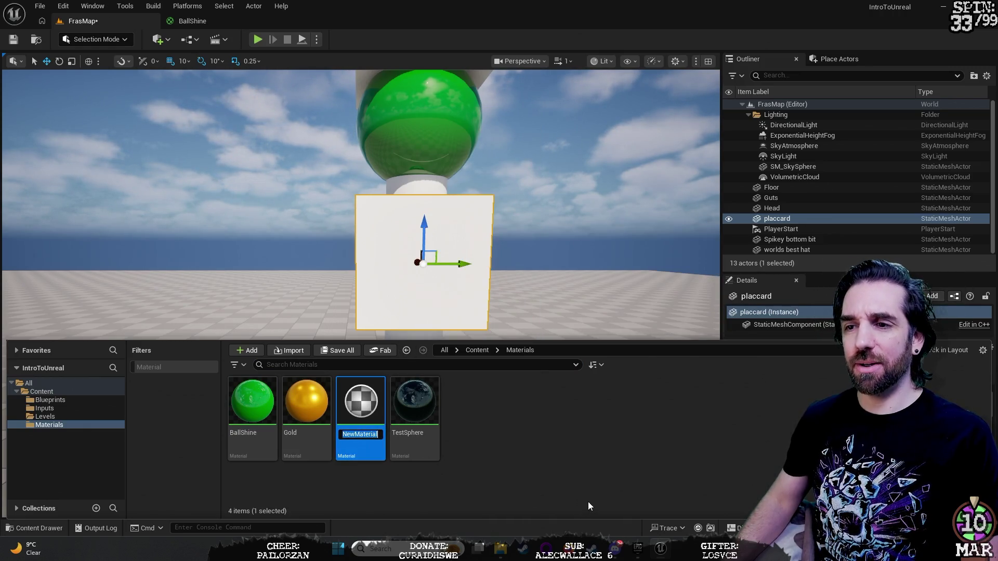
left_click(348, 440)
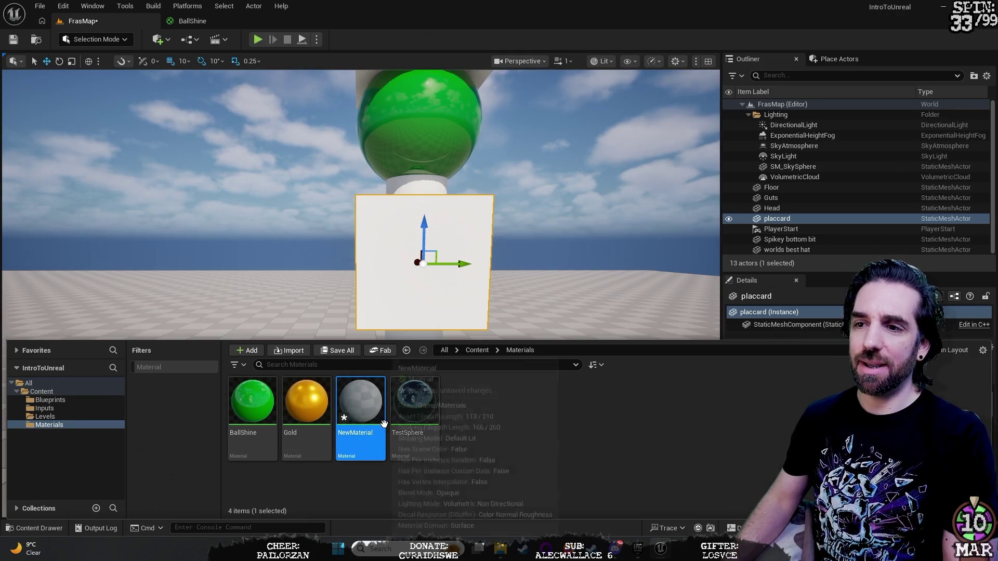
key("Delete")
left_click(489, 444)
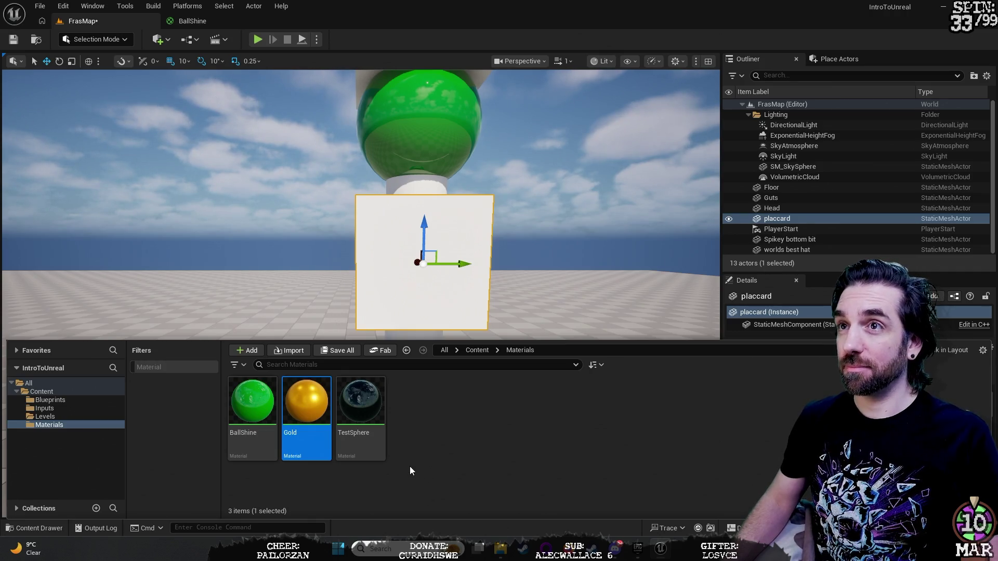
Rename the Gold material to GoldenGlobes and close the Content Drawer.
left_click(295, 435)
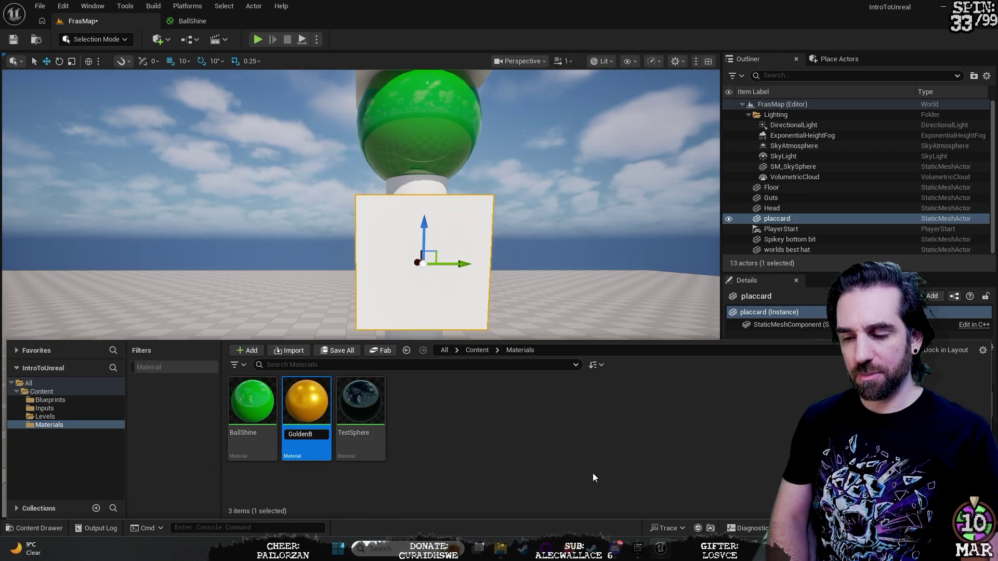
type("Globes")
key("Return")
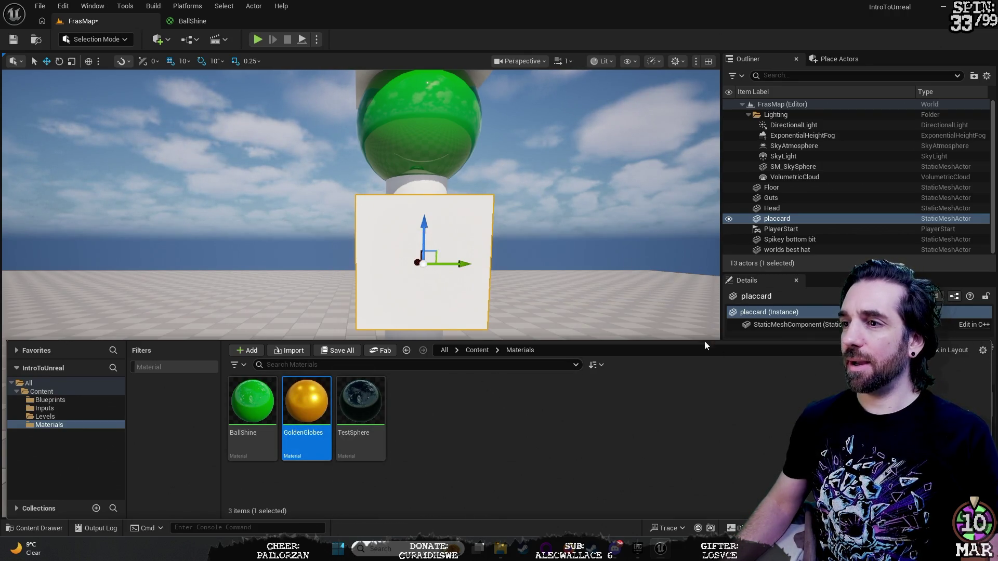
key("Escape")
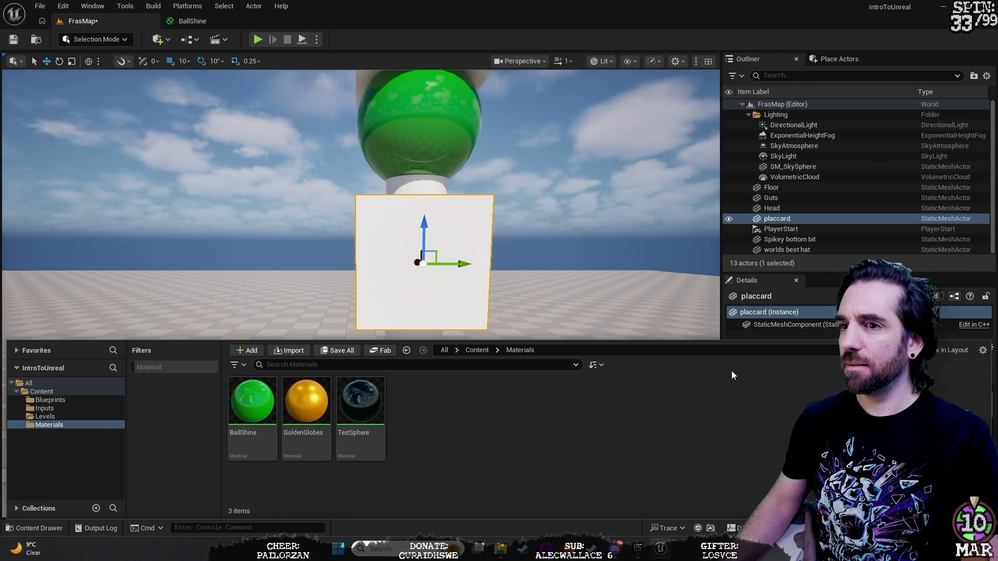
key("ctrl+space")
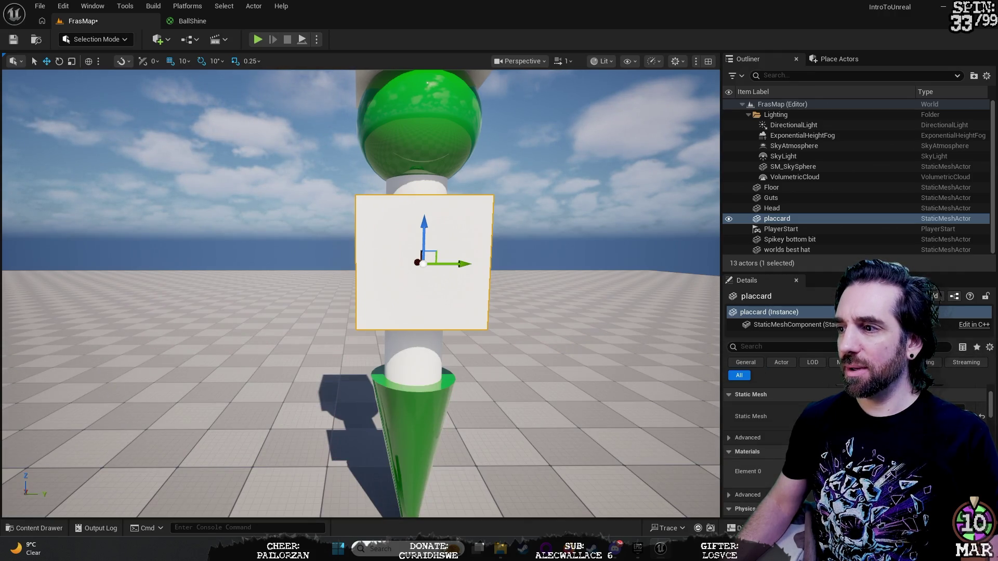
Apply the green BallShine material to the placard.
left_click(909, 411)
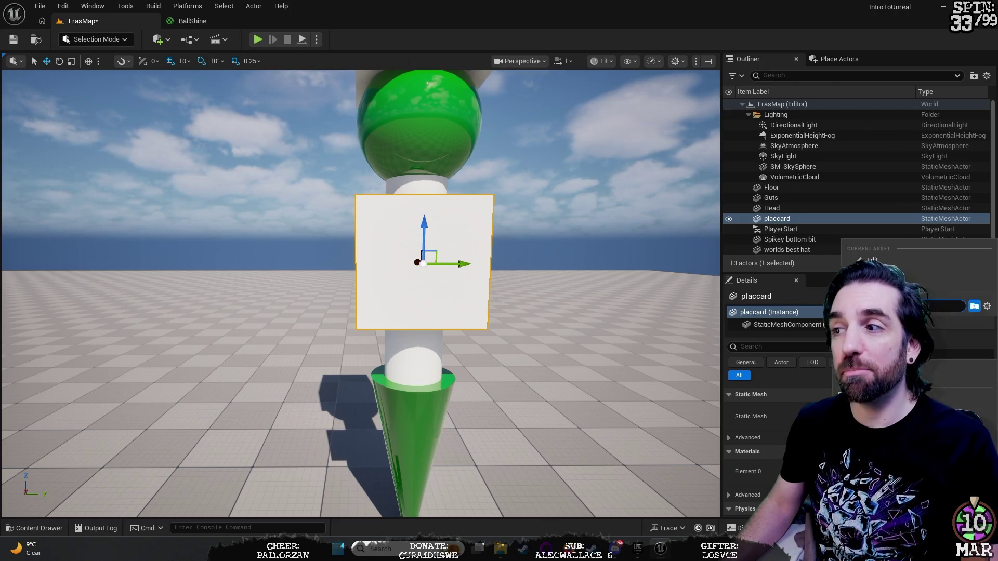
left_click(884, 375)
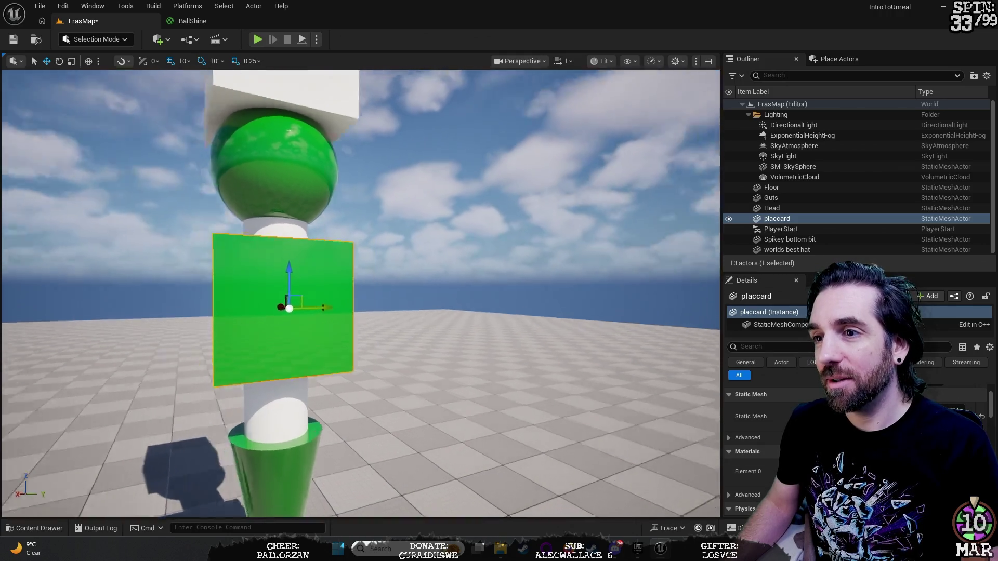
mouse_move(364, 291)
left_mouse_down()
mouse_move(312, 291)
mouse_move(395, 291)
mouse_move(405, 281)
mouse_move(361, 289)
mouse_move(366, 322)
left_mouse_up()
Give the spiky cone the orange GoldenGlobes material.
left_click(368, 421)
mouse_move(368, 421)
left_mouse_down()
mouse_move(338, 416)
mouse_move(323, 395)
mouse_move(333, 410)
mouse_move(312, 427)
mouse_move(359, 416)
left_mouse_up()
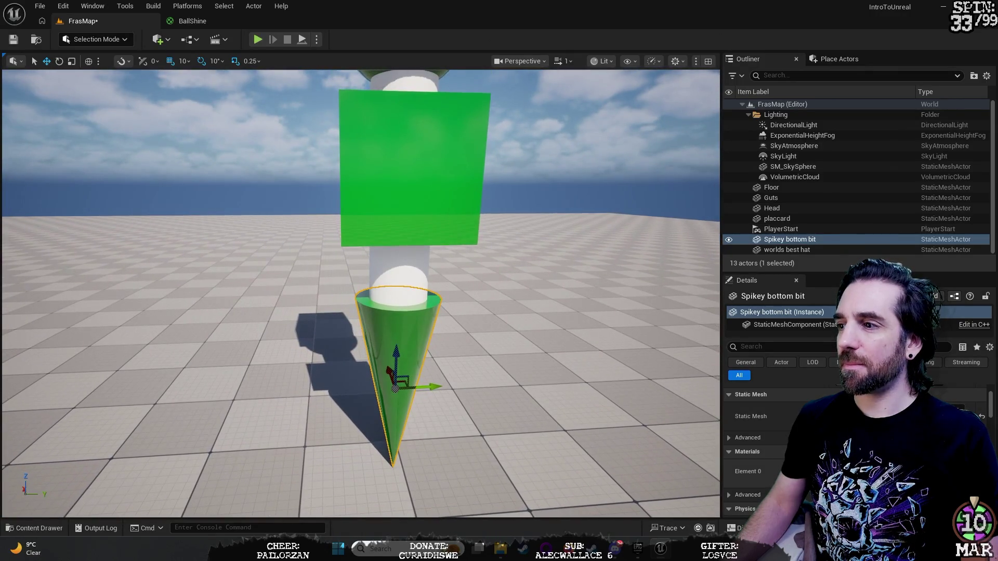
left_click(884, 417)
key("Return")
mouse_move(359, 415)
left_mouse_down()
mouse_move(369, 395)
mouse_move(359, 437)
left_mouse_up()
Orbit and fly around the figure to reach its hat from above and behind.
left_click(468, 458)
left_click_drag(468, 457, 437, 460)
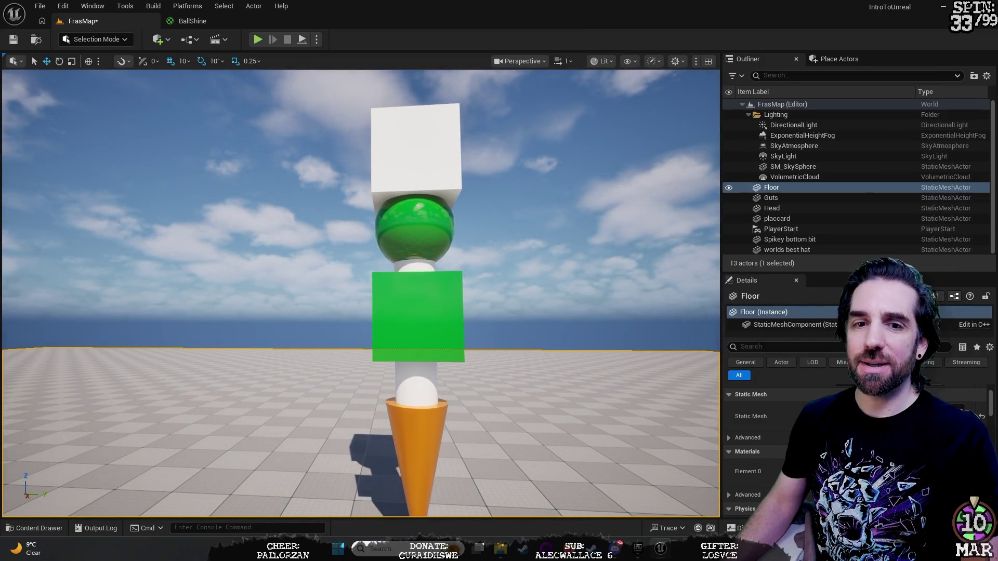
left_click_drag(423, 321, 494, 313)
left_click_drag(457, 279, 466, 278)
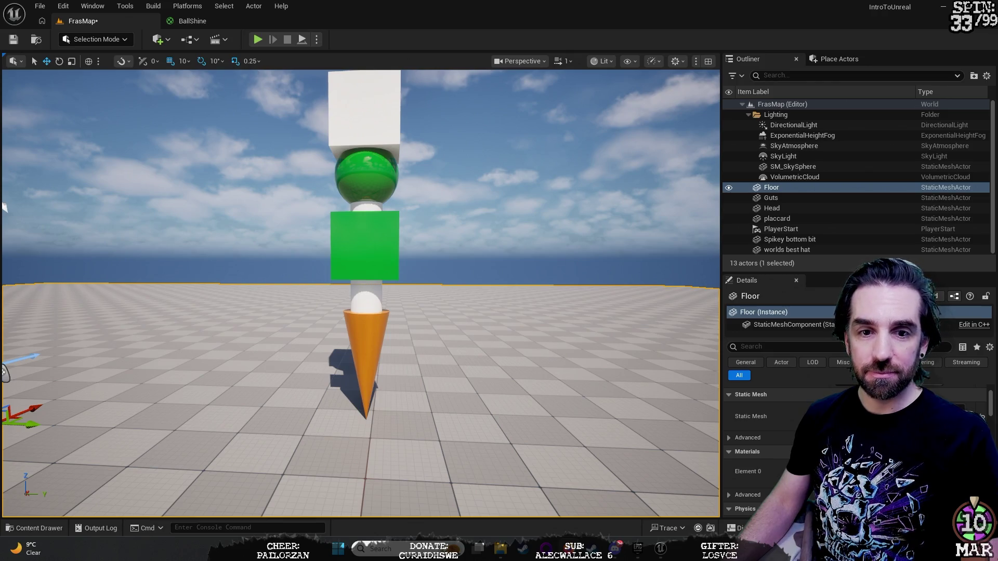
mouse_move(486, 257)
left_mouse_down()
mouse_move(468, 260)
mouse_move(447, 244)
mouse_move(468, 280)
mouse_move(494, 260)
mouse_move(479, 245)
left_mouse_up()
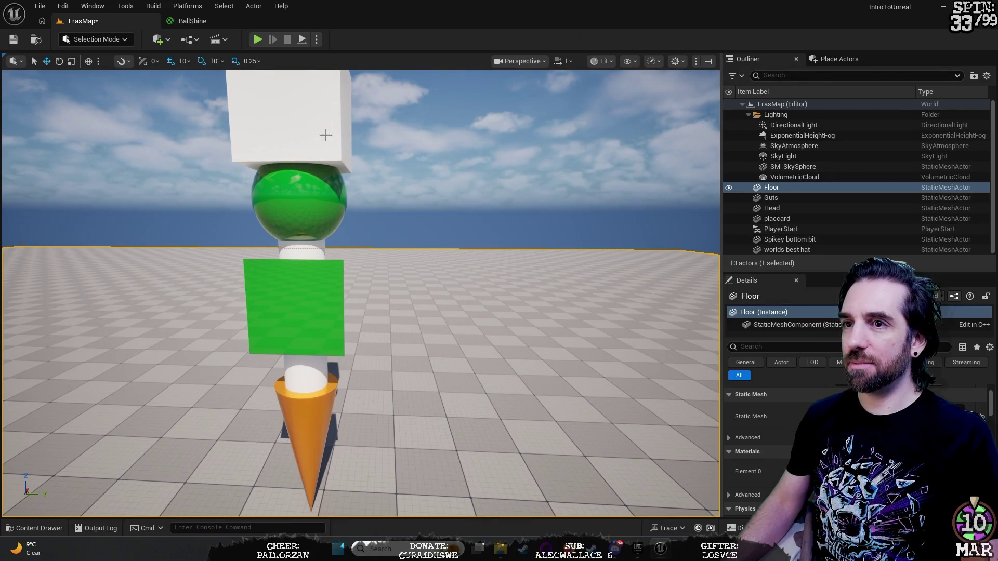
mouse_move(536, 210)
left_mouse_down()
mouse_move(531, 224)
mouse_move(515, 213)
left_mouse_up()
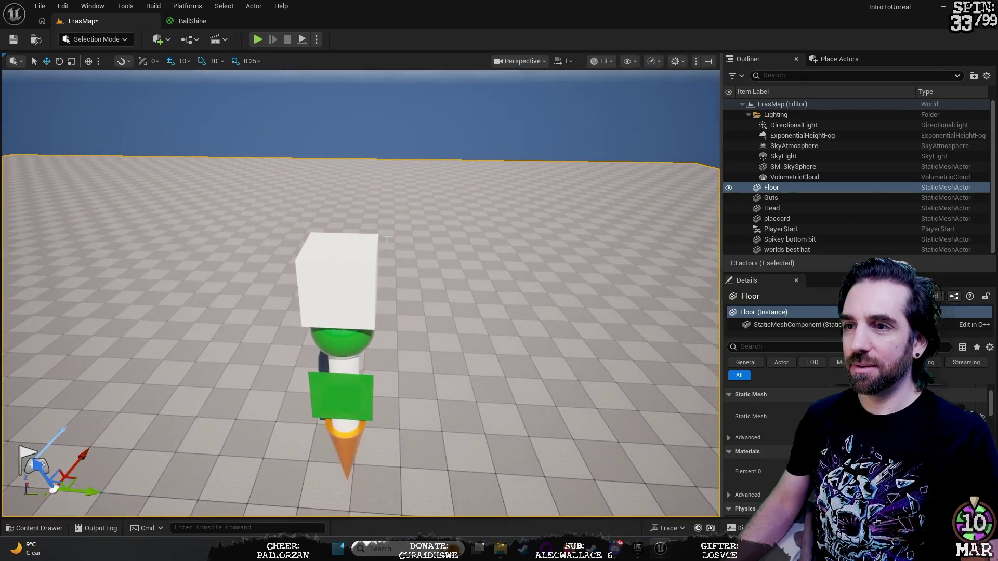
Apply a dark material to the worlds best hat cube on top of the figure.
left_click(353, 259)
left_click_drag(354, 258, 354, 234)
left_click(894, 412)
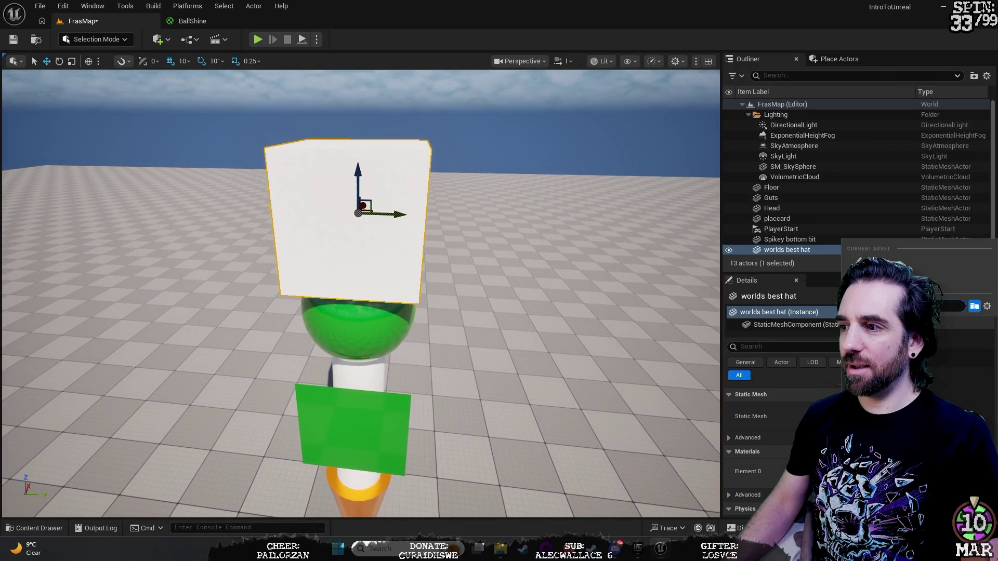
left_click(884, 333)
mouse_move(616, 357)
left_mouse_down()
mouse_move(613, 348)
mouse_move(609, 359)
mouse_move(608, 333)
mouse_move(603, 354)
mouse_move(611, 338)
left_mouse_up()
left_click(793, 167)
mouse_move(42, 302)
left_mouse_down()
mouse_move(13, 285)
mouse_move(5, 398)
mouse_move(3, 359)
left_mouse_up()
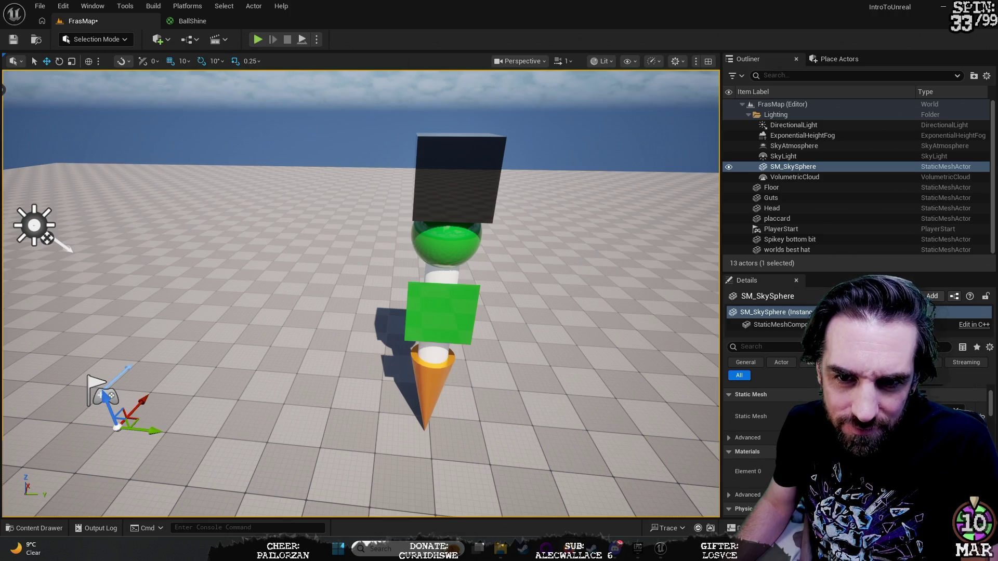
right_click(470, 183)
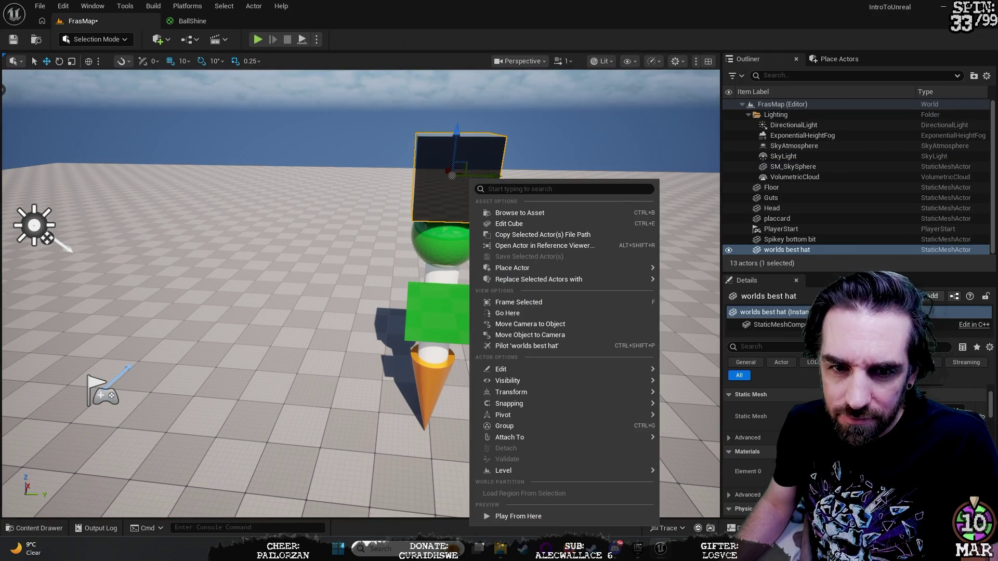
key("Escape")
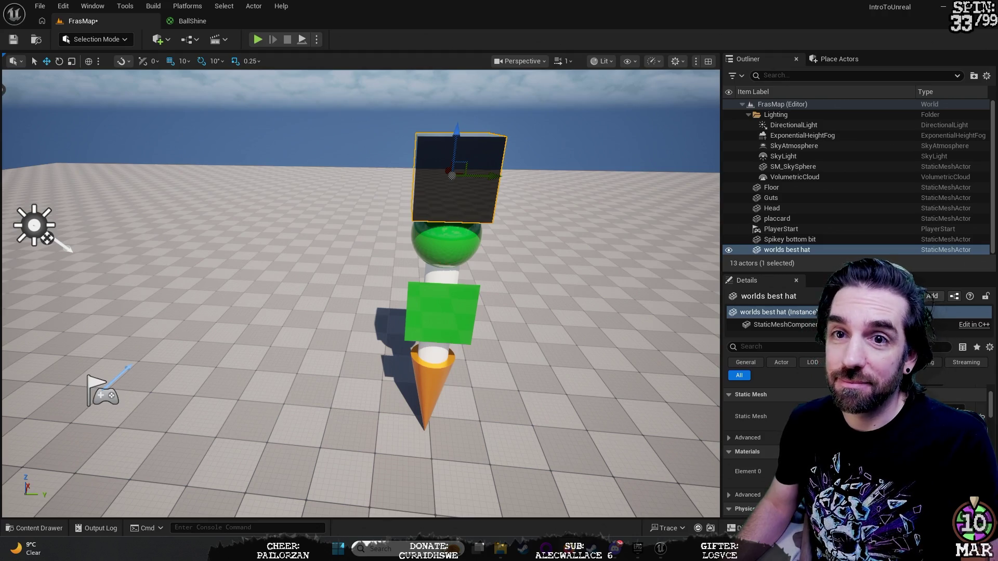
right_click(461, 182)
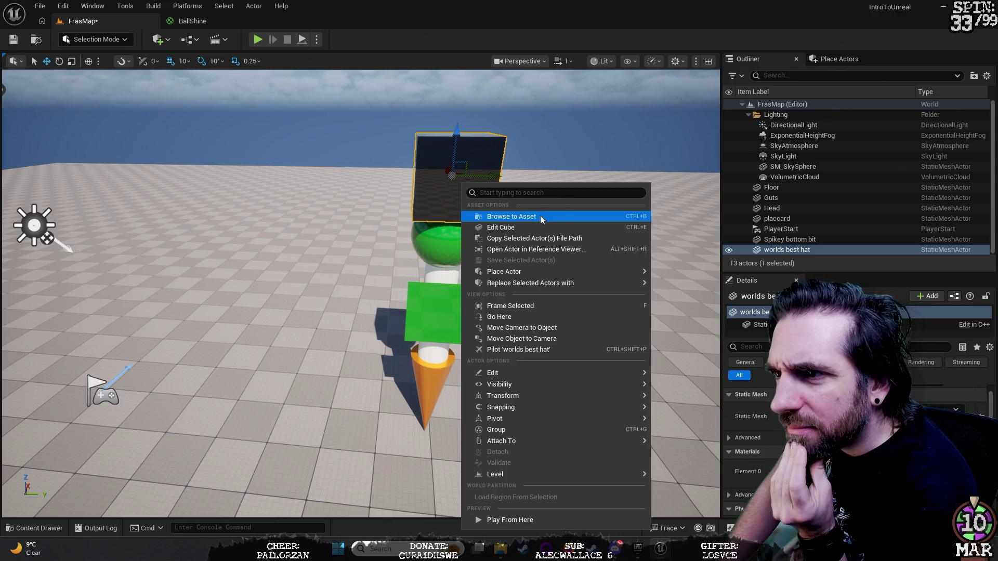
mouse_move(530, 442)
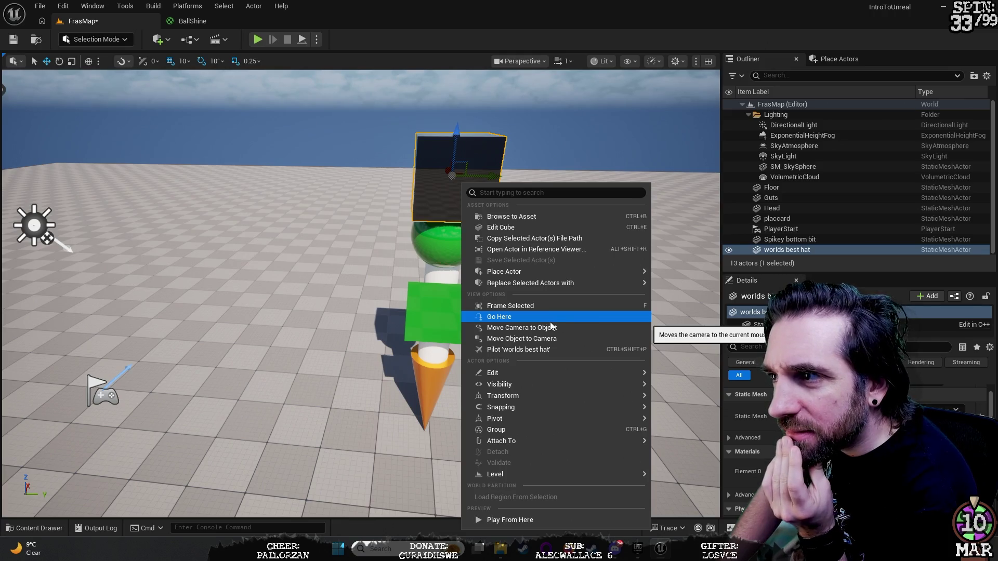
left_click(803, 252)
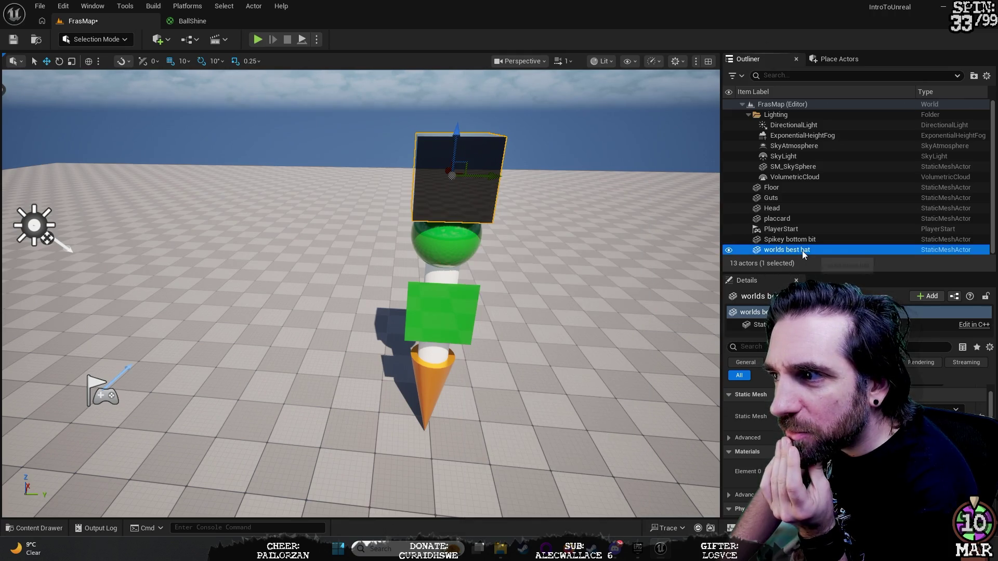
right_click(802, 251)
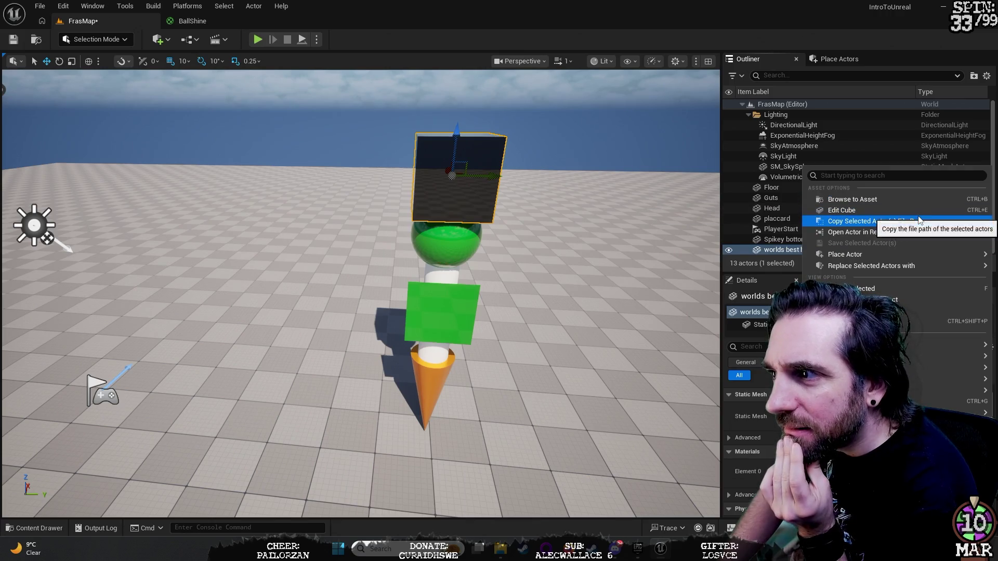
mouse_move(955, 361)
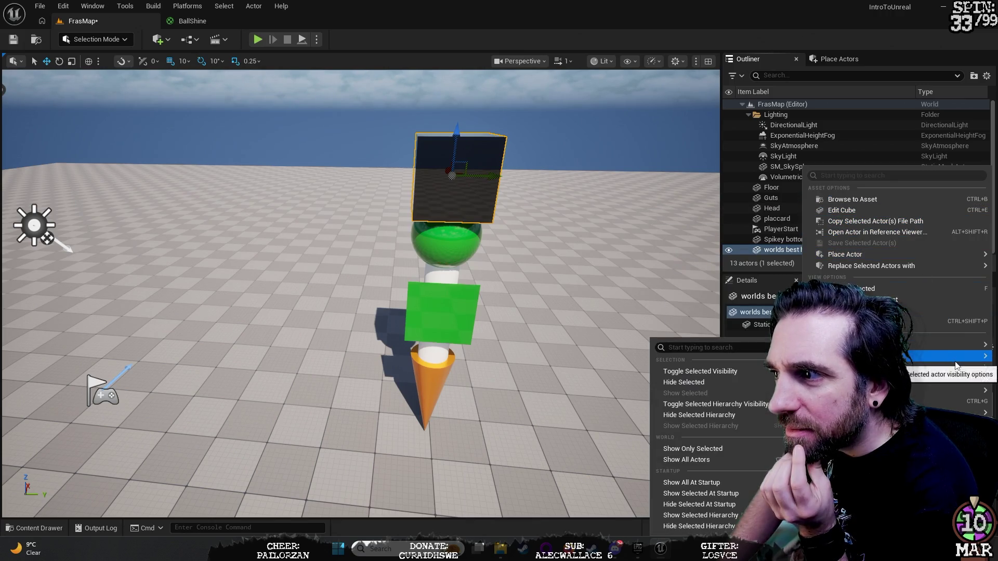
mouse_move(884, 412)
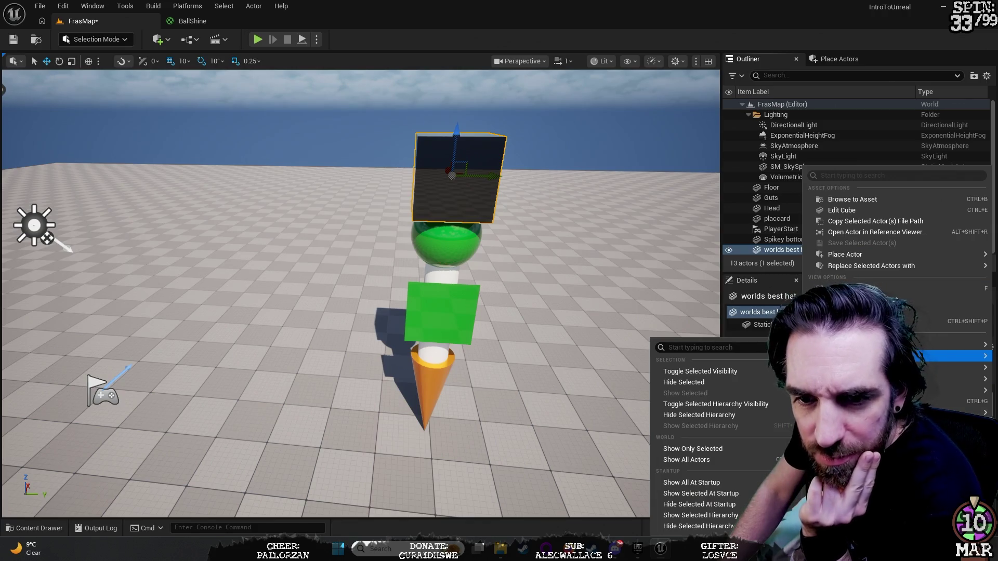
key("Escape")
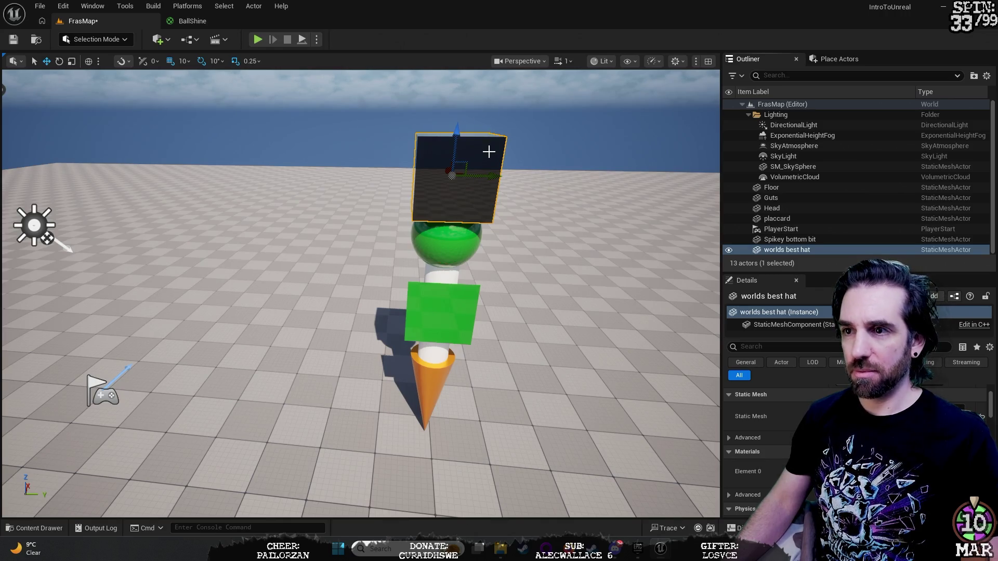
left_click(829, 252)
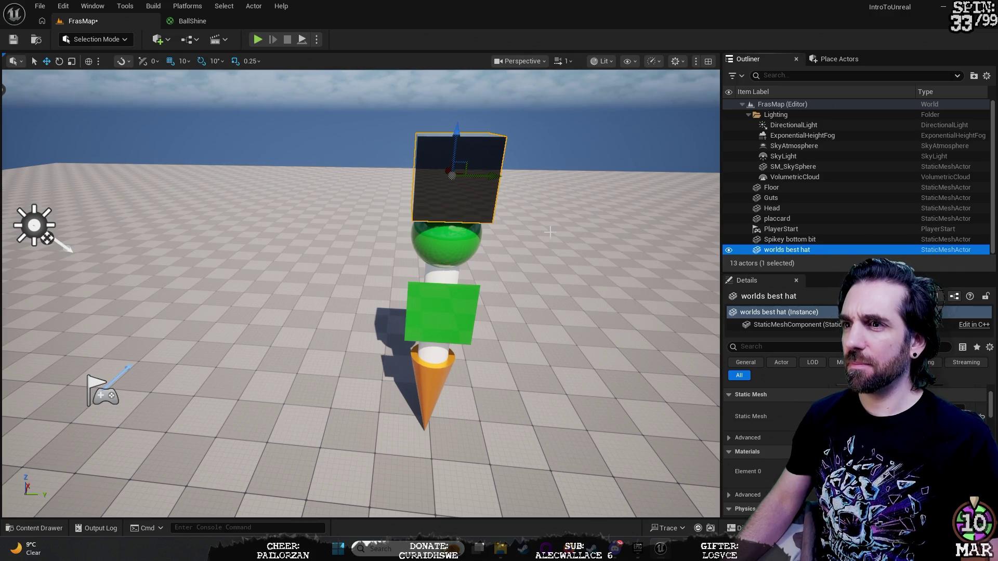
Duplicate the hat as worlds best hat2, move it right along Y, and delete extra hat3.
key("ctrl+d")
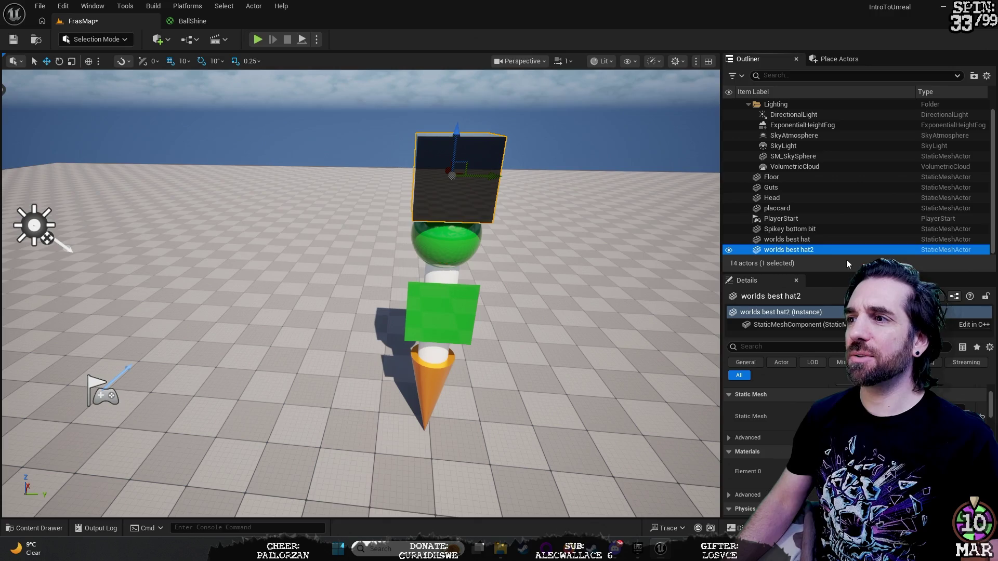
left_click_drag(496, 176, 633, 178)
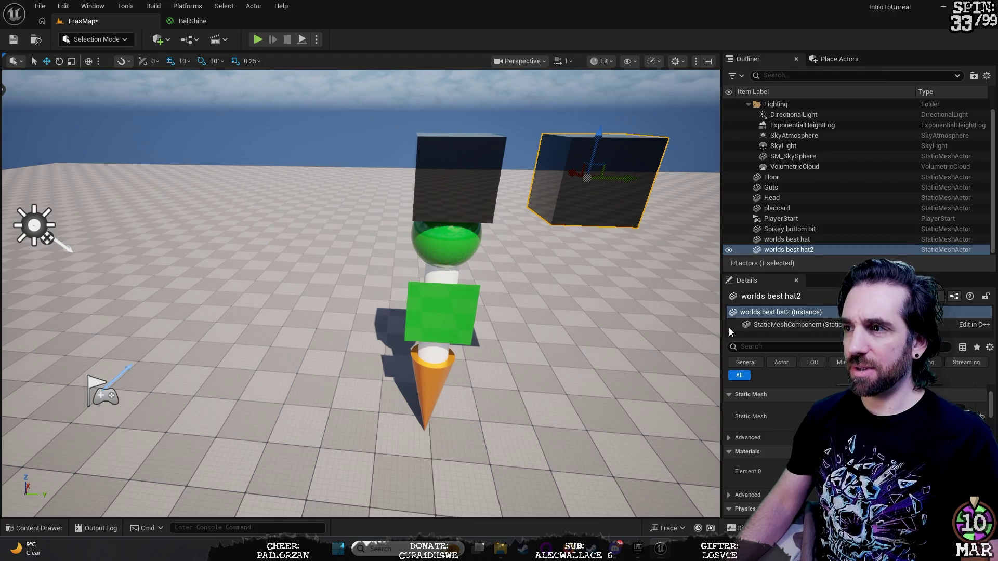
key("ctrl+d")
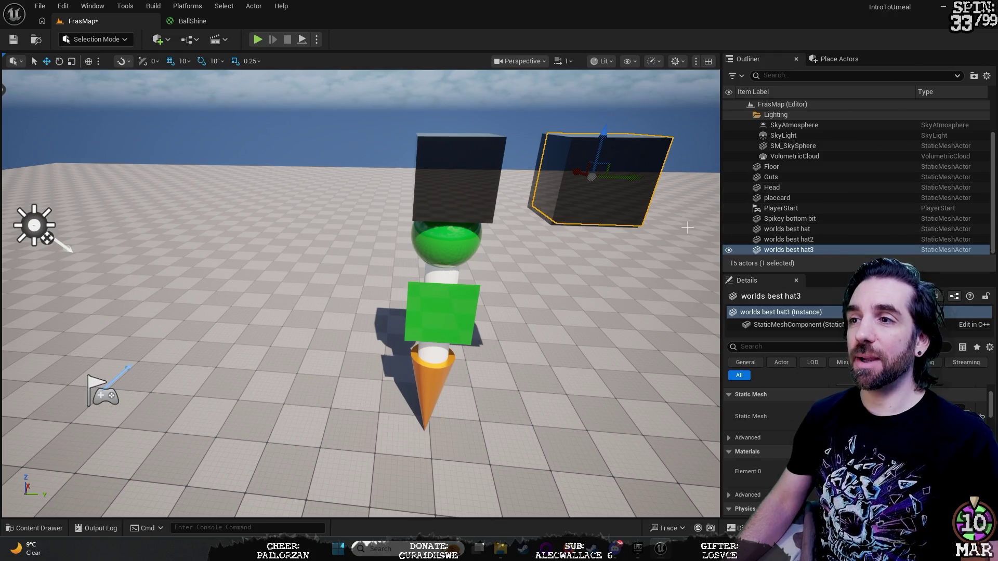
left_click(815, 241)
left_click(821, 251)
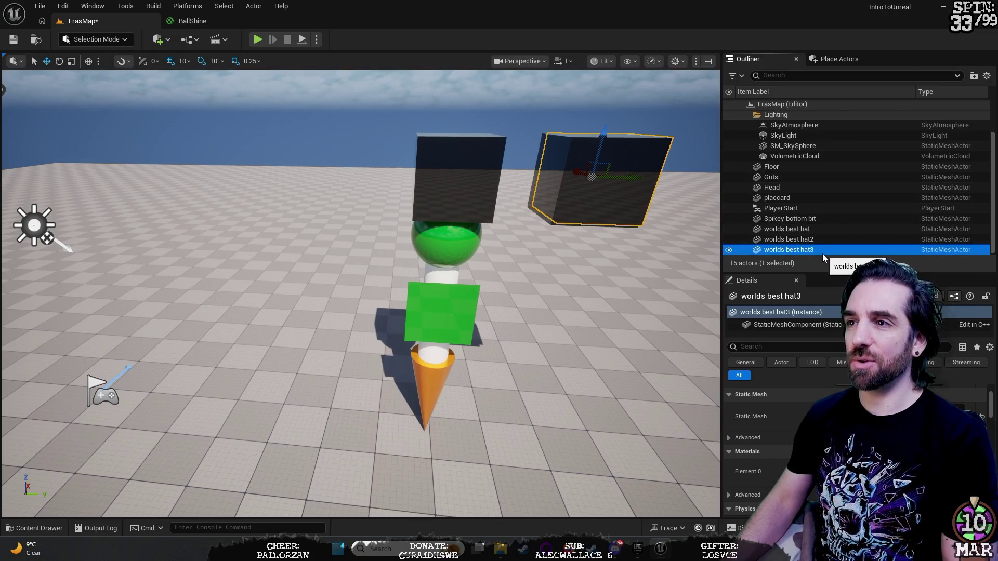
key("Delete")
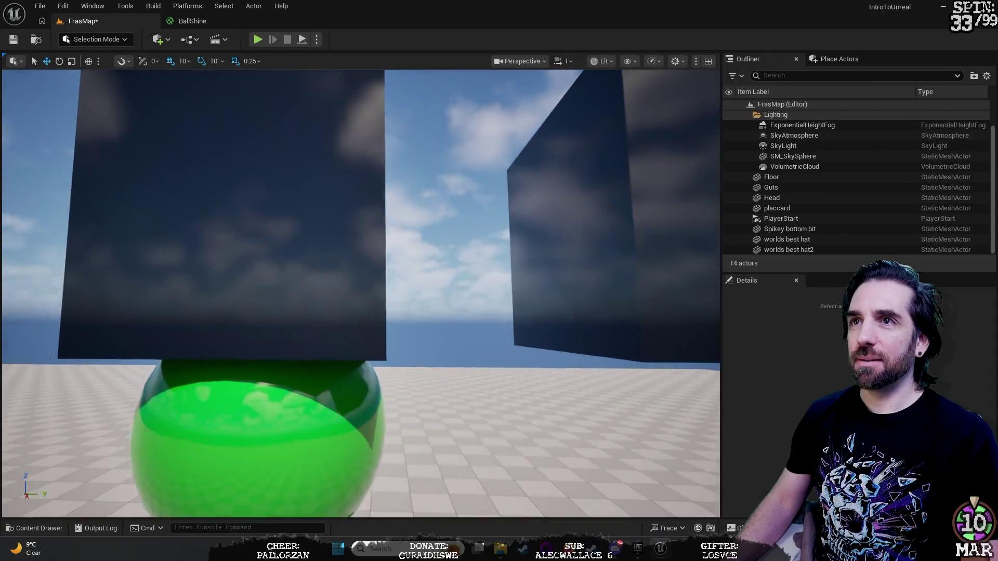
Lock scale, shrink worlds best hat to a small box, and sink it into the green sphere.
left_click(421, 191)
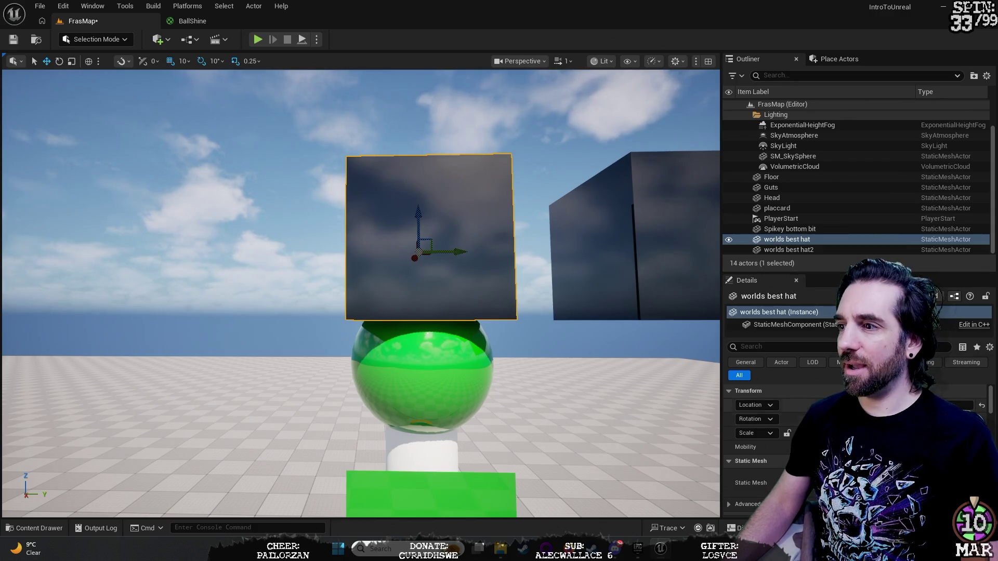
left_click(788, 433)
left_click_drag(817, 433, 785, 434)
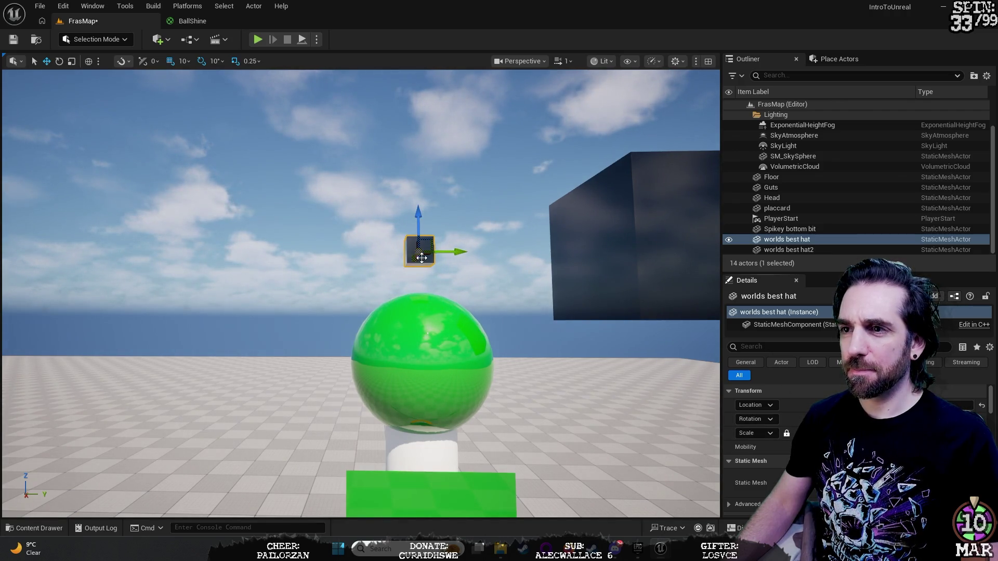
mouse_move(436, 241)
left_mouse_down()
mouse_move(427, 245)
mouse_move(401, 202)
mouse_move(343, 224)
mouse_move(478, 200)
left_mouse_up()
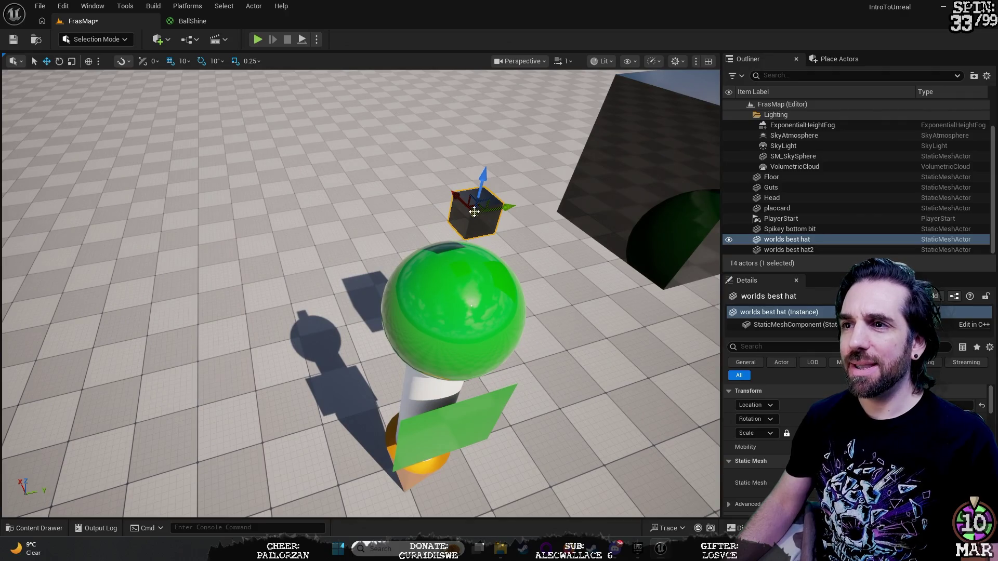
mouse_move(475, 213)
left_mouse_down()
mouse_move(473, 278)
mouse_move(450, 307)
left_mouse_up()
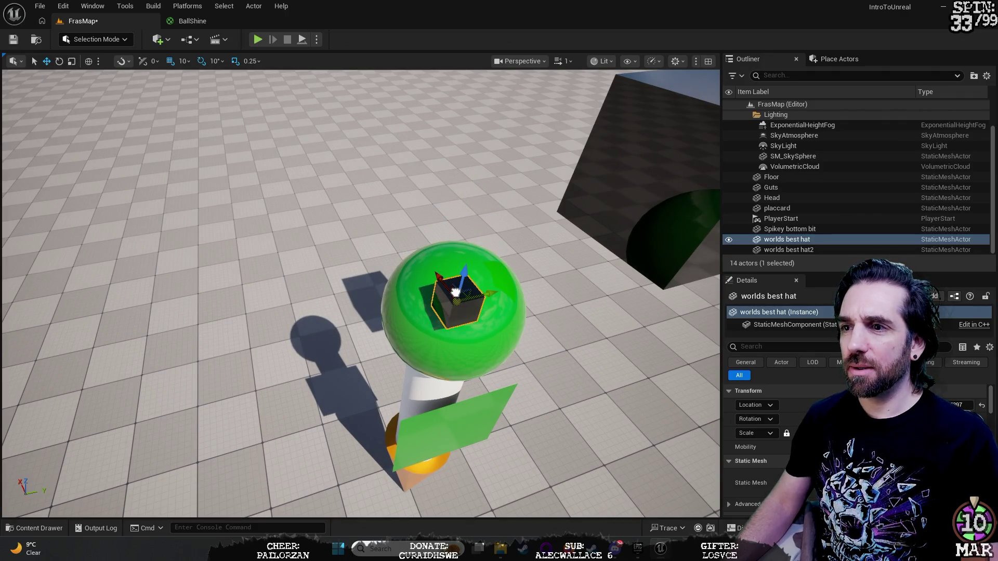
mouse_move(521, 298)
left_mouse_down()
mouse_move(524, 312)
mouse_move(527, 297)
left_mouse_up()
left_click(537, 285)
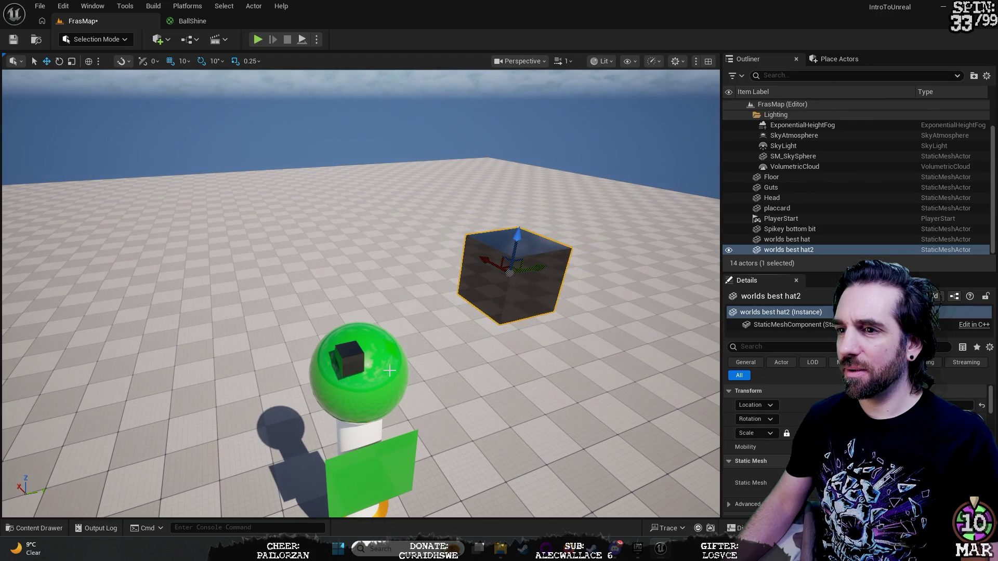
Shrink worlds best hat2 to a small box and move it onto the green head.
left_click(356, 357)
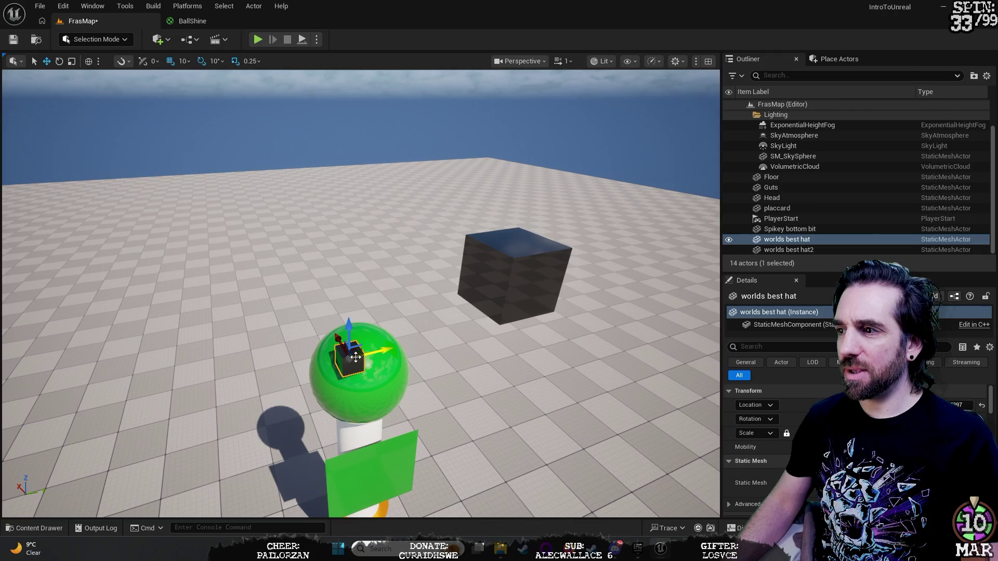
left_click(538, 287)
left_click_drag(811, 434, 796, 433)
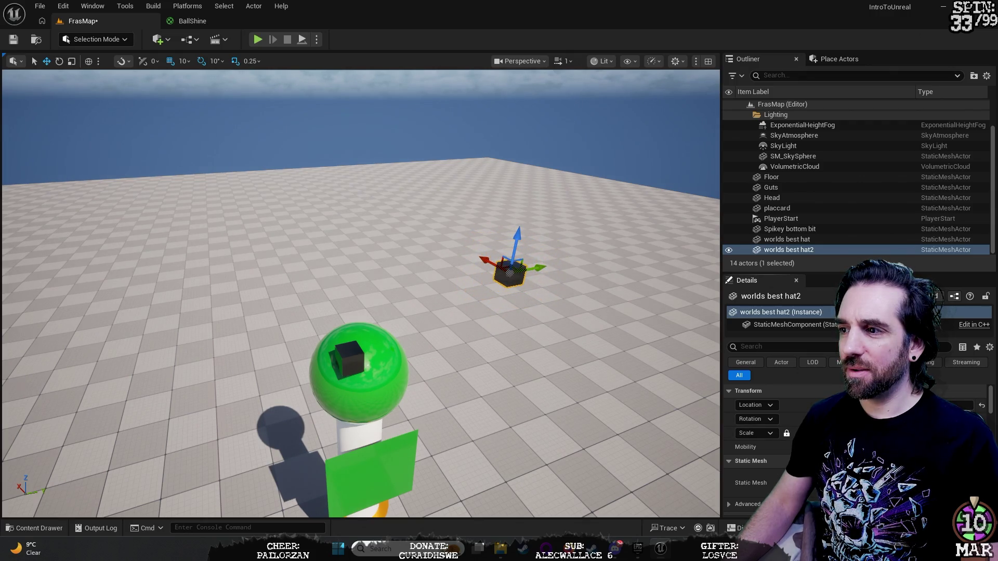
mouse_move(509, 280)
left_mouse_down()
mouse_move(468, 292)
mouse_move(520, 260)
mouse_move(509, 198)
mouse_move(478, 229)
mouse_move(242, 308)
mouse_move(229, 359)
mouse_move(297, 395)
mouse_move(382, 244)
mouse_move(342, 206)
mouse_move(273, 201)
mouse_move(333, 209)
mouse_move(333, 244)
mouse_move(319, 182)
mouse_move(631, 208)
mouse_move(482, 214)
mouse_move(455, 281)
mouse_move(442, 249)
mouse_move(427, 270)
mouse_move(415, 256)
left_mouse_up()
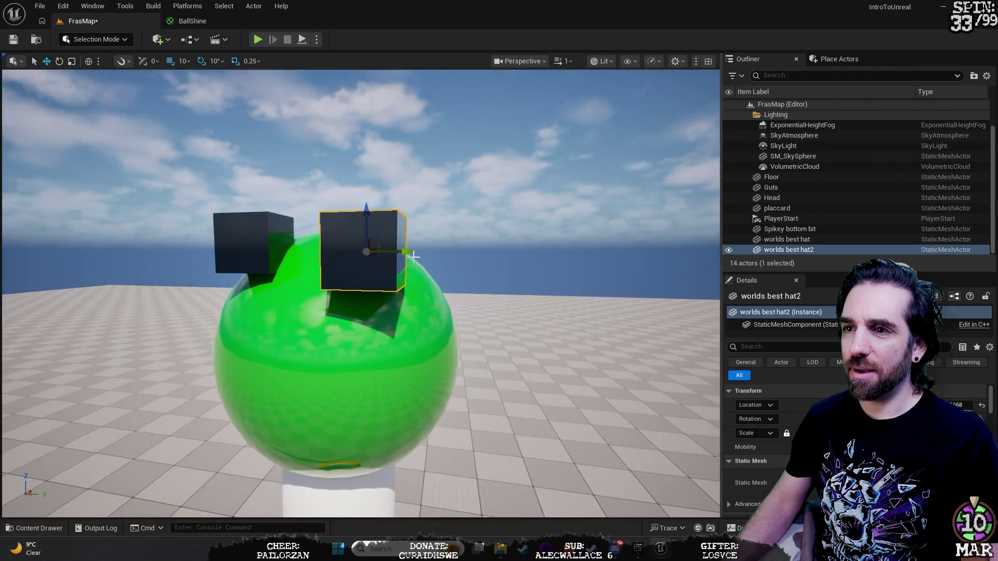
left_click_drag(537, 239, 488, 223)
left_click_drag(195, 203, 223, 208)
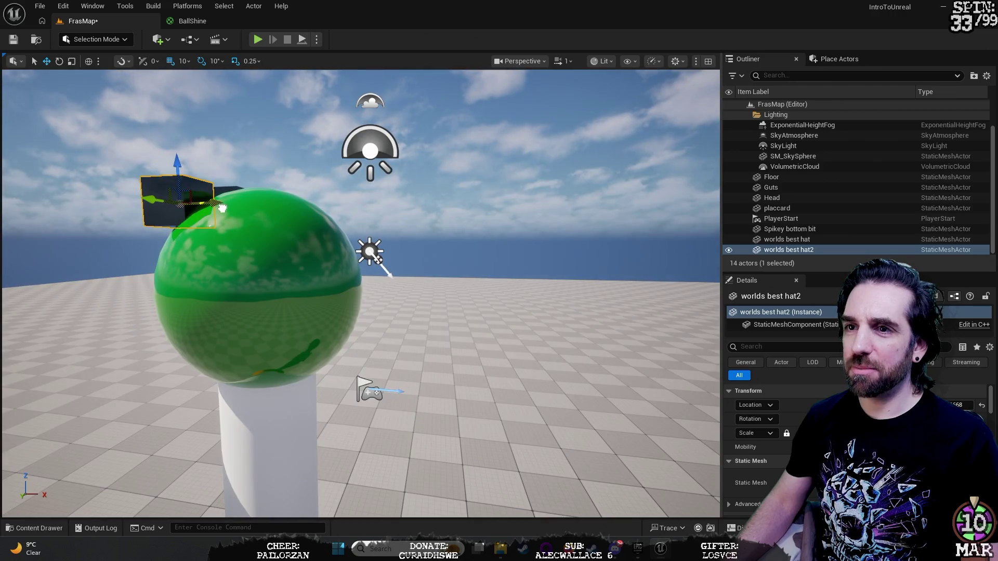
mouse_move(73, 254)
left_mouse_down()
mouse_move(586, 268)
mouse_move(499, 248)
mouse_move(586, 268)
left_mouse_up()
Fine-tune worlds best hat2's position beside the first box and enlarge it slightly.
left_click(586, 268)
left_click_drag(428, 240, 412, 197)
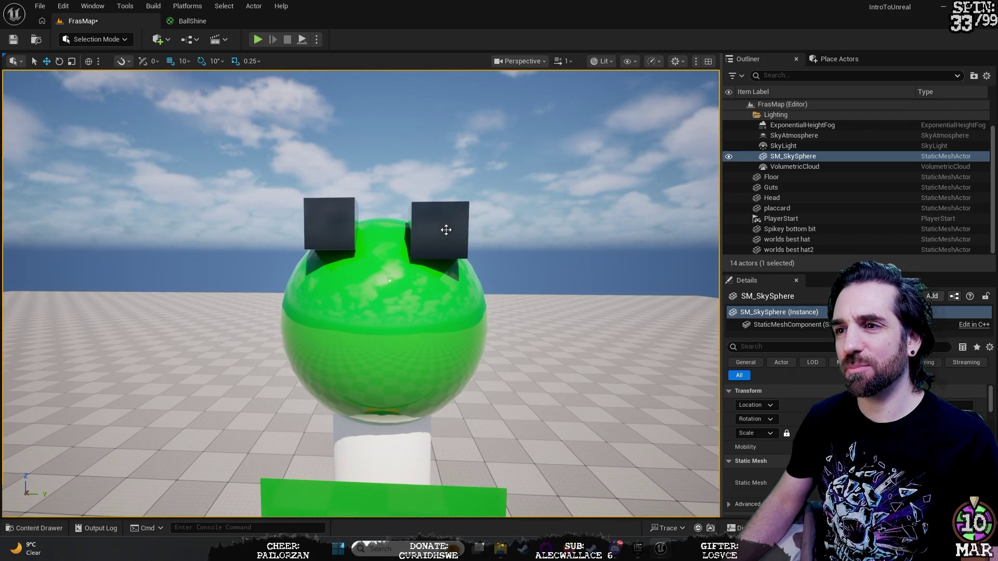
left_click(446, 230)
mouse_move(434, 195)
left_mouse_down()
mouse_move(435, 171)
mouse_move(436, 200)
left_mouse_up()
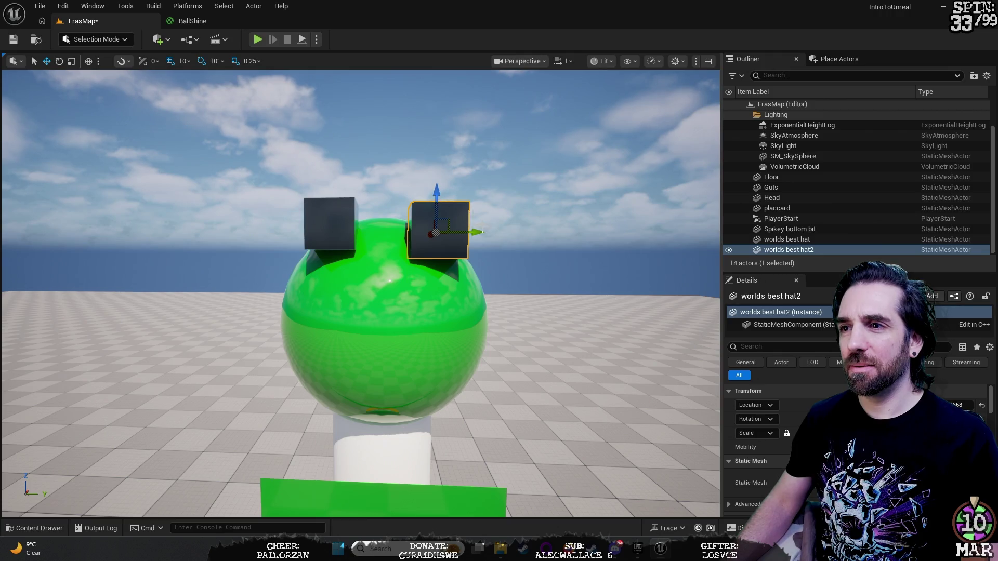
left_click_drag(474, 231, 448, 231)
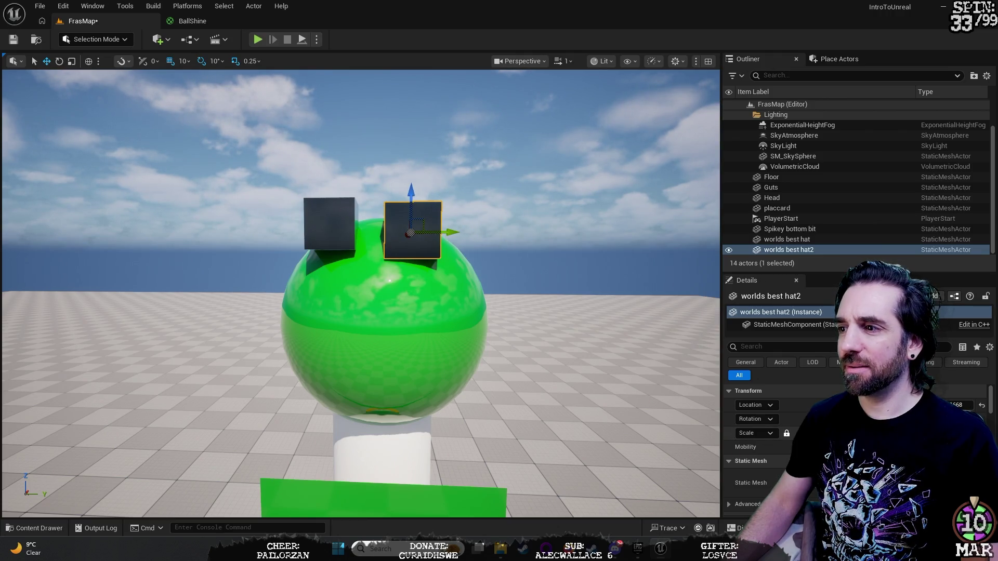
left_click_drag(821, 433, 842, 433)
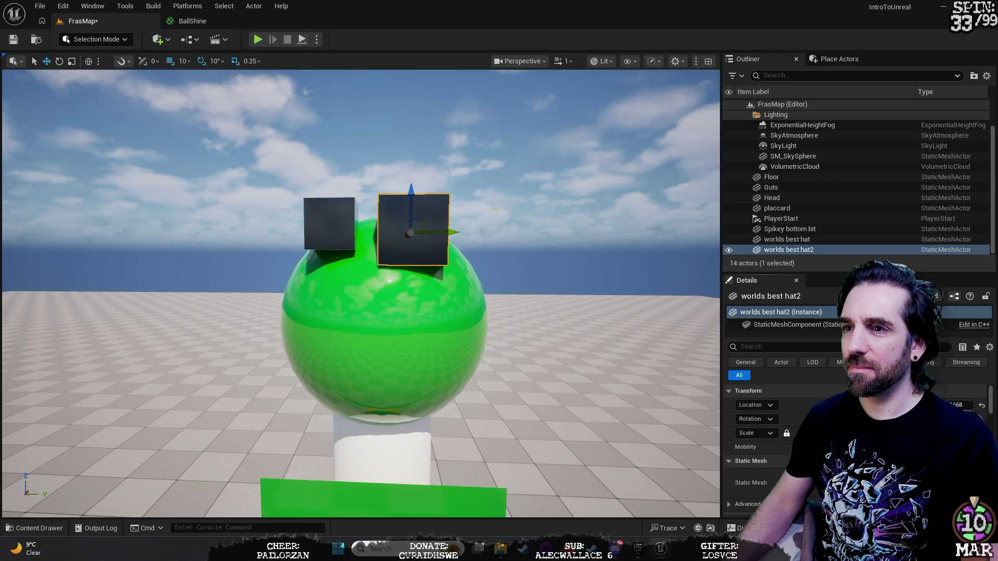
left_click_drag(444, 232, 472, 232)
left_click(585, 218)
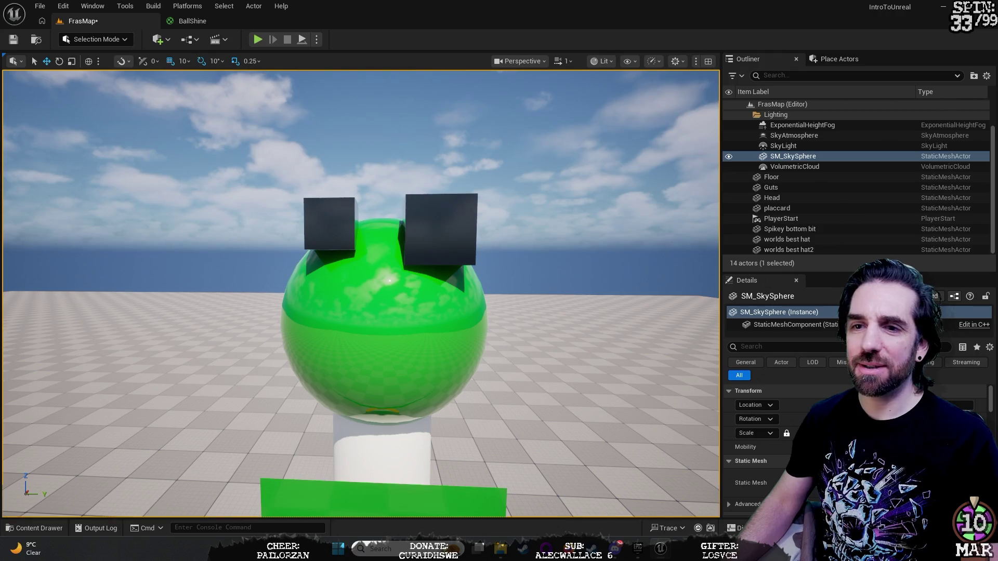
mouse_move(661, 261)
left_mouse_down()
mouse_move(657, 187)
mouse_move(658, 291)
mouse_move(658, 265)
mouse_move(613, 262)
mouse_move(580, 220)
left_mouse_up()
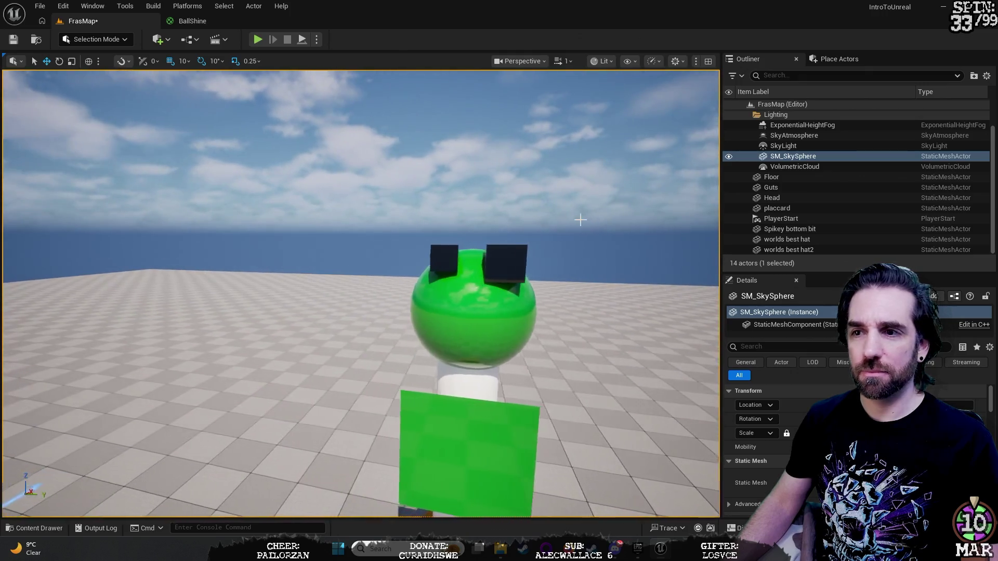
Create a test NewMaterial in the Materials folder.
key("ctrl+space")
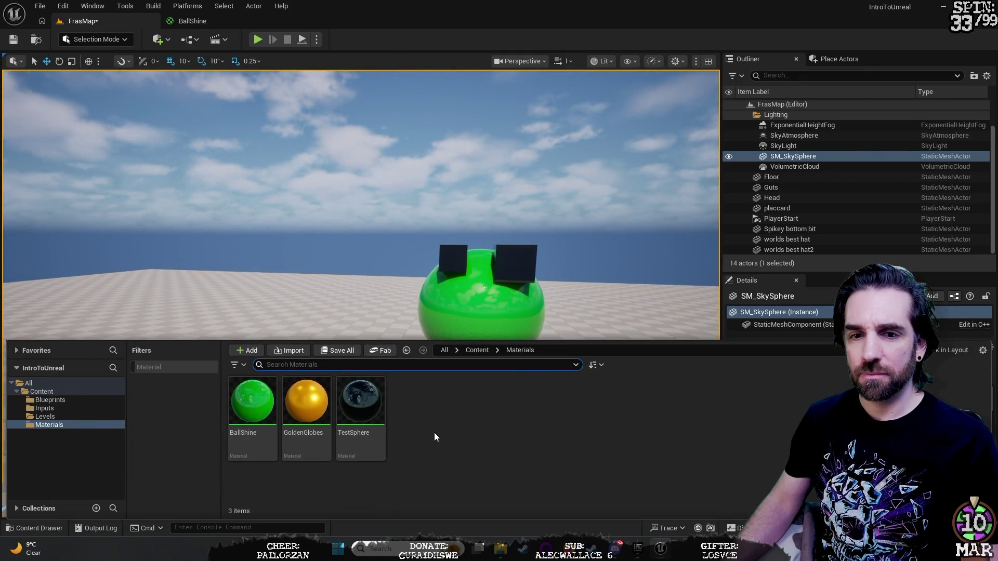
right_click(420, 414)
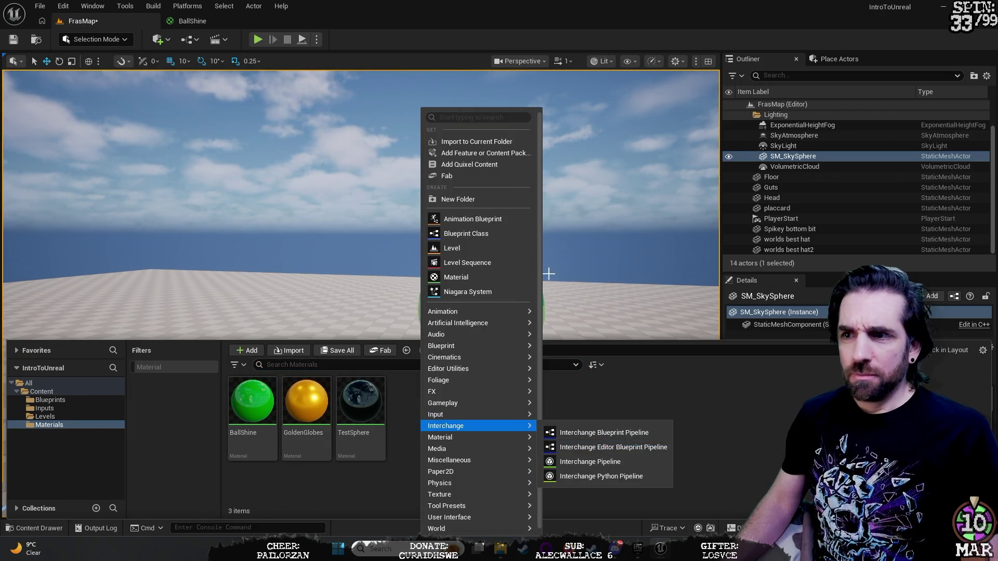
left_click(492, 274)
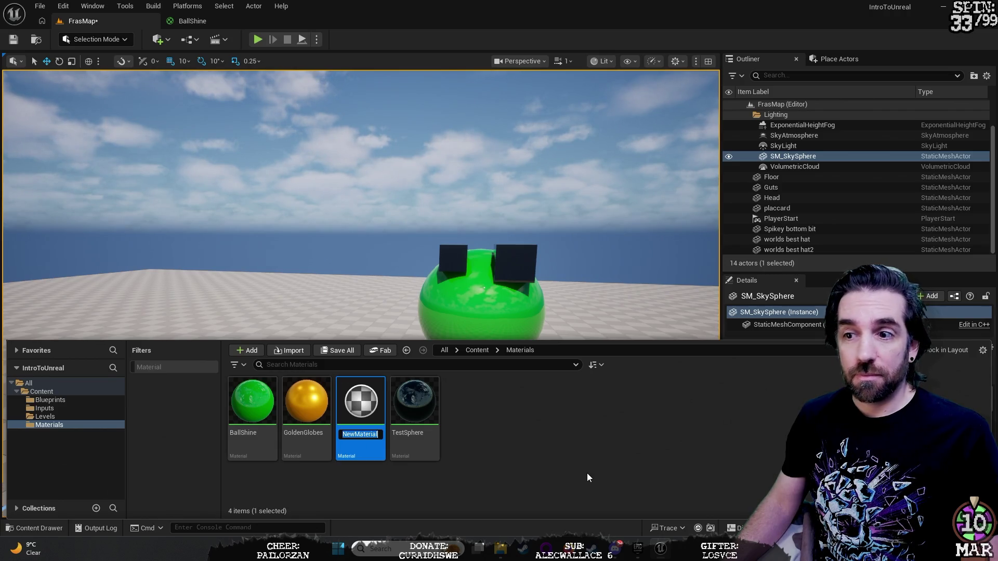
right_click(497, 418)
mouse_move(565, 439)
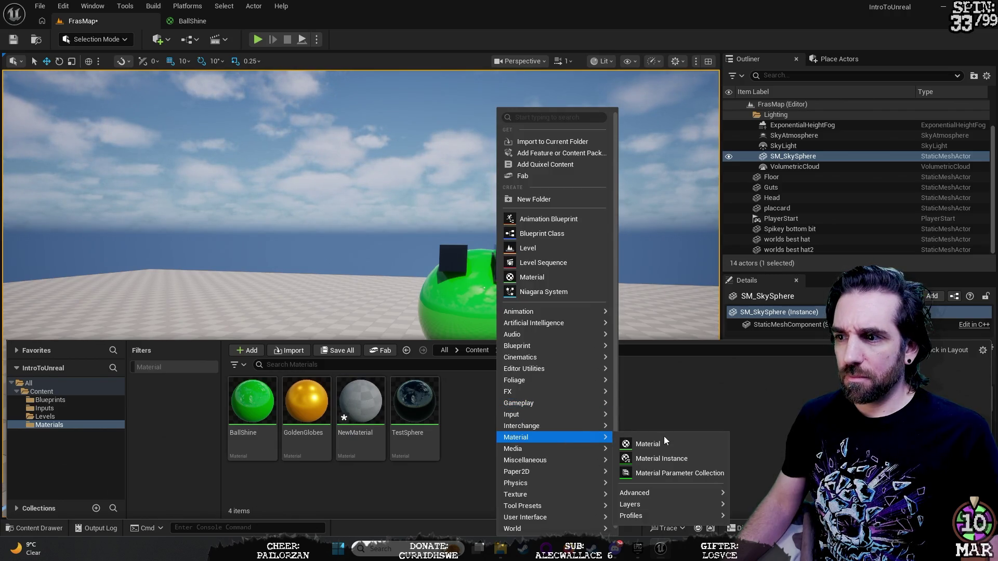
left_click(414, 410)
Delete NewMaterial and drag GoldenGlobes onto the right-hand cube on the green head.
left_click(370, 414)
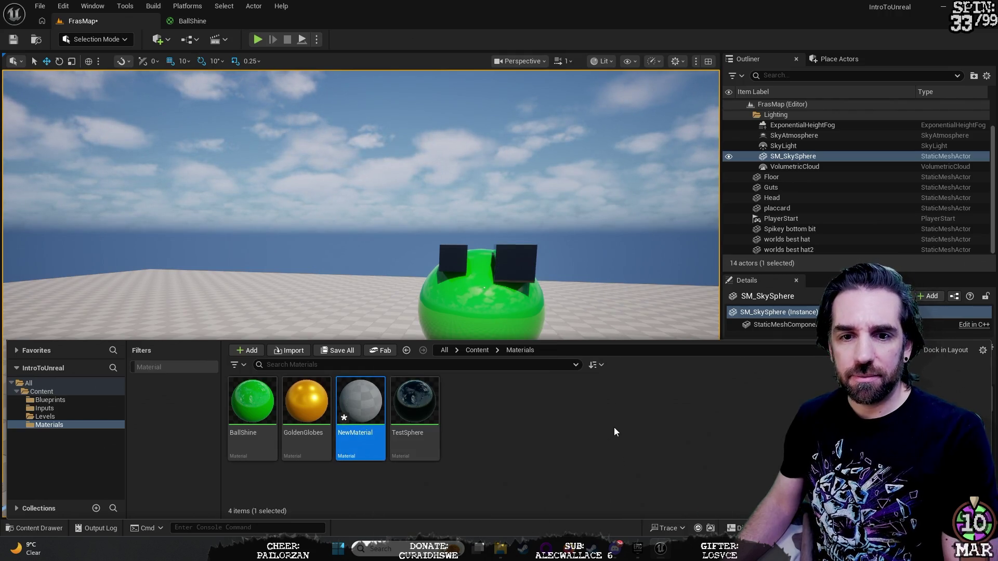
key("Delete")
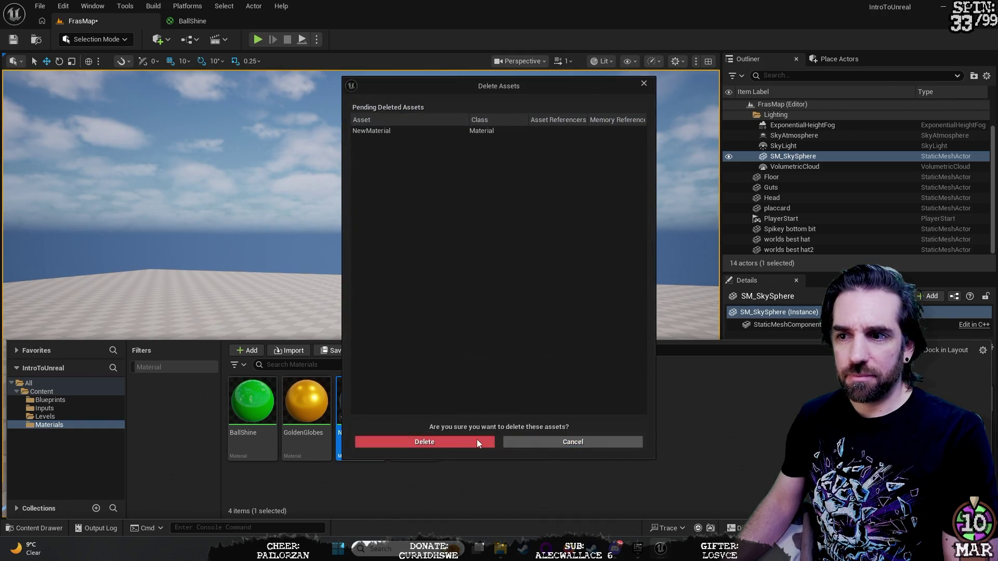
left_click(468, 442)
mouse_move(307, 403)
left_mouse_down()
mouse_move(478, 319)
mouse_move(539, 276)
mouse_move(517, 265)
left_mouse_up()
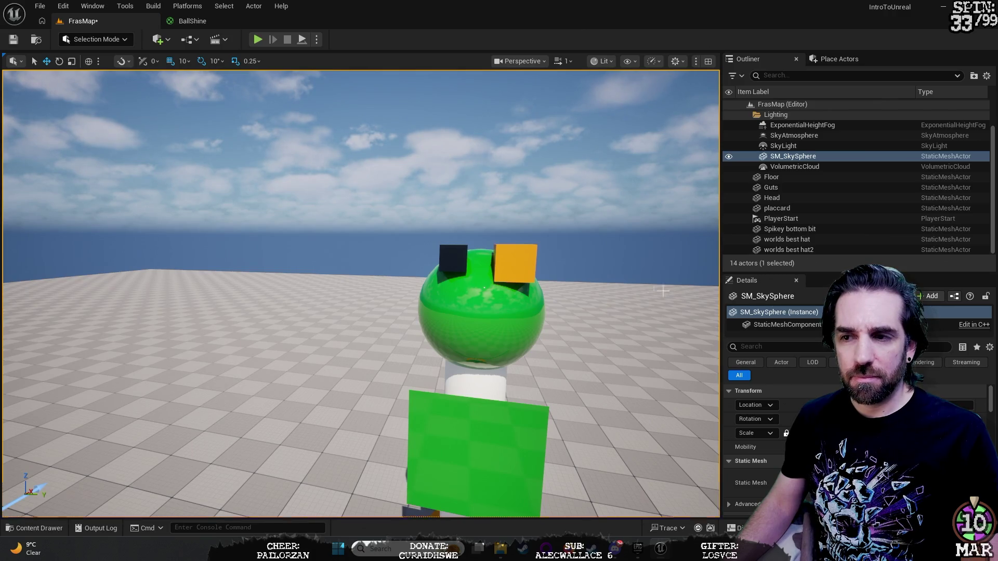
key("ctrl+space")
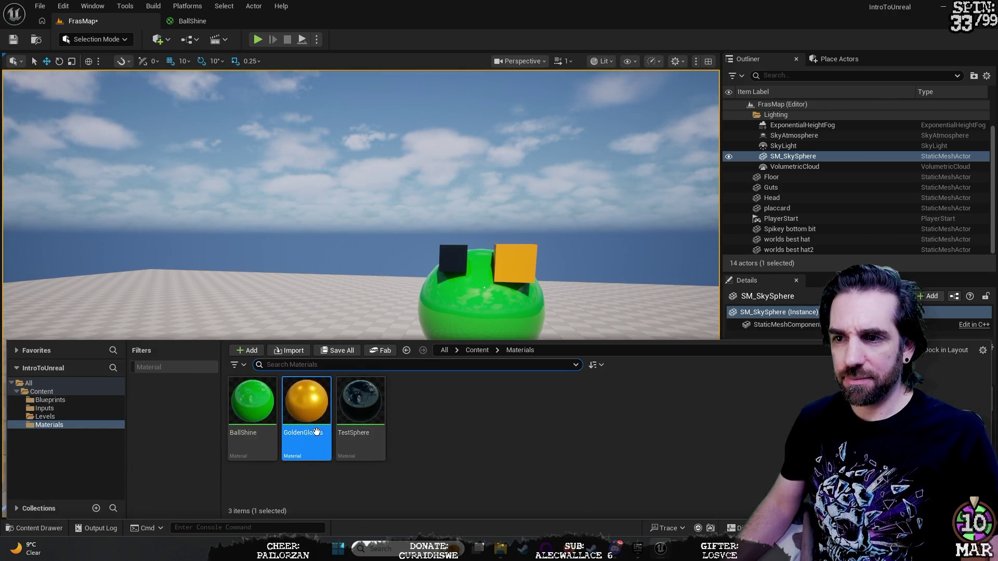
Open GoldenGlobes in the material editor and dock it in the main tab bar.
double_click(310, 415)
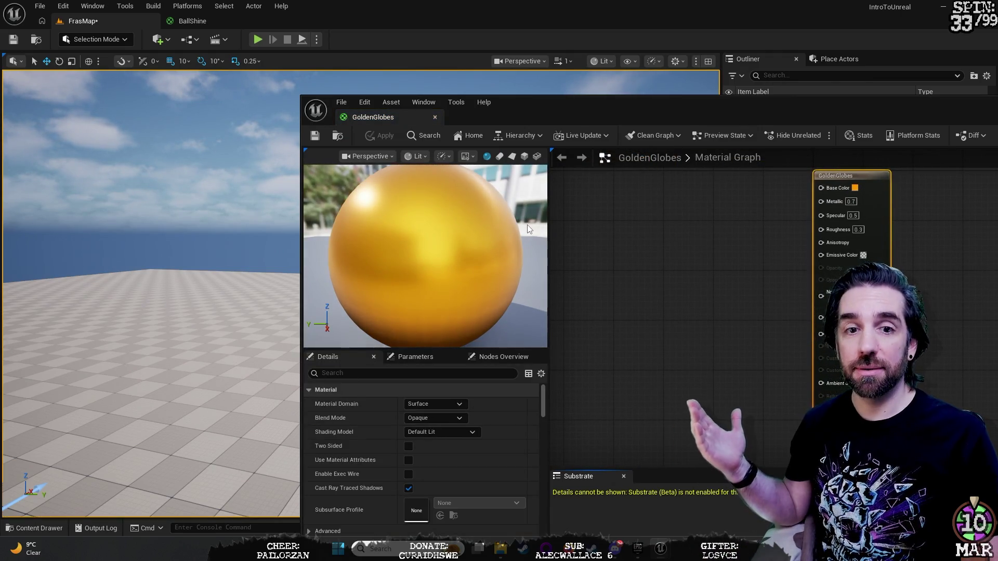
mouse_move(392, 114)
left_mouse_down()
mouse_move(329, 86)
mouse_move(274, 26)
left_mouse_up()
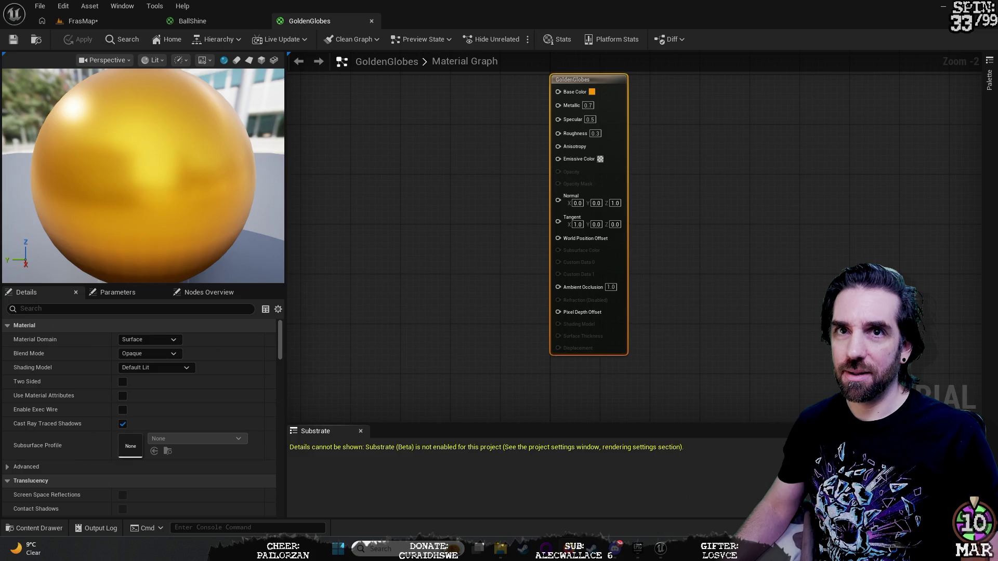
Back in FrasMap, select the green placcard in front of the figure and delete it.
left_click(102, 22)
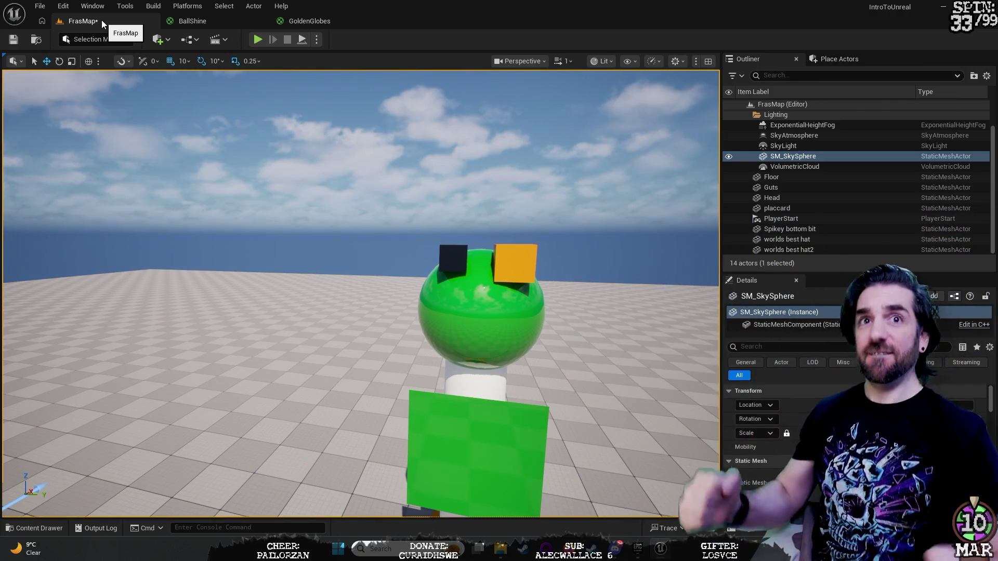
mouse_move(581, 244)
left_mouse_down()
mouse_move(577, 299)
mouse_move(572, 270)
left_mouse_up()
left_click(393, 335)
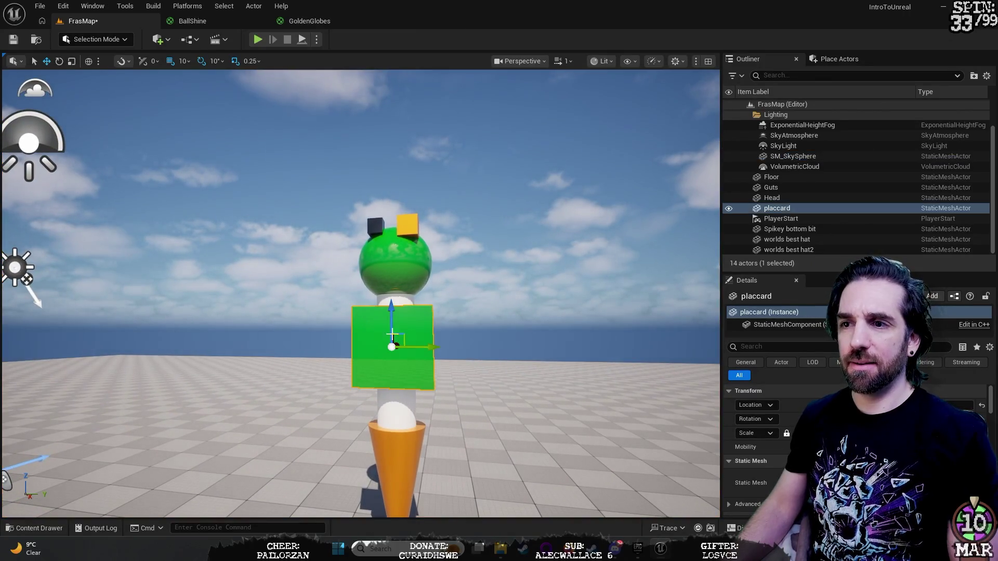
key("Delete")
mouse_move(393, 335)
left_mouse_down()
mouse_move(393, 281)
mouse_move(393, 333)
mouse_move(364, 307)
mouse_move(395, 312)
mouse_move(379, 273)
left_mouse_up()
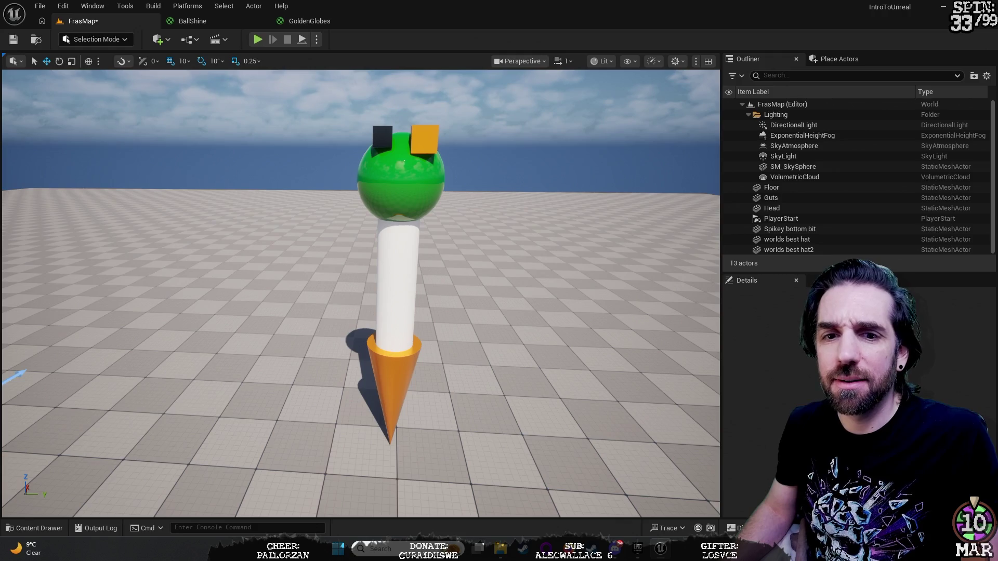
left_click_drag(380, 273, 602, 304)
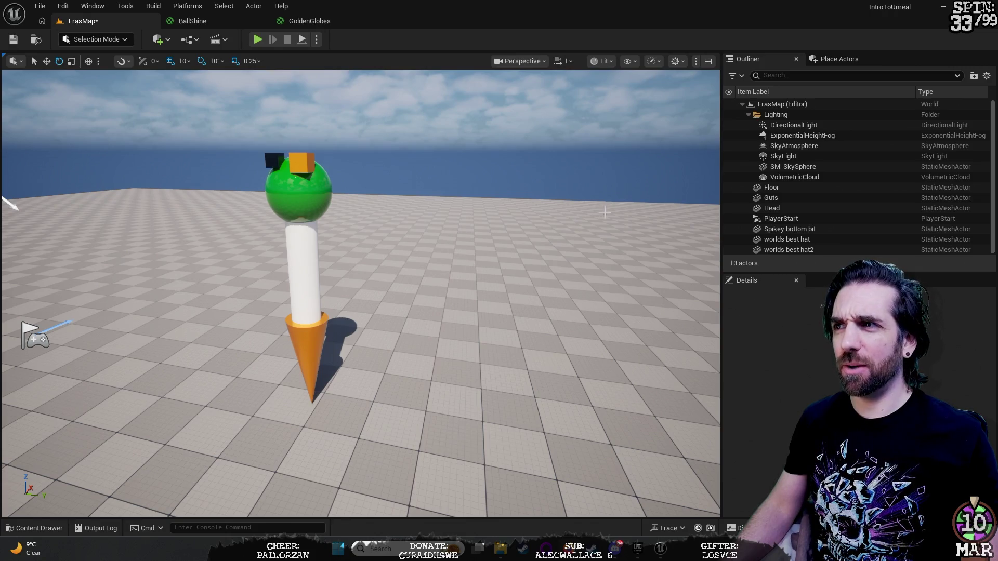
left_click(839, 59)
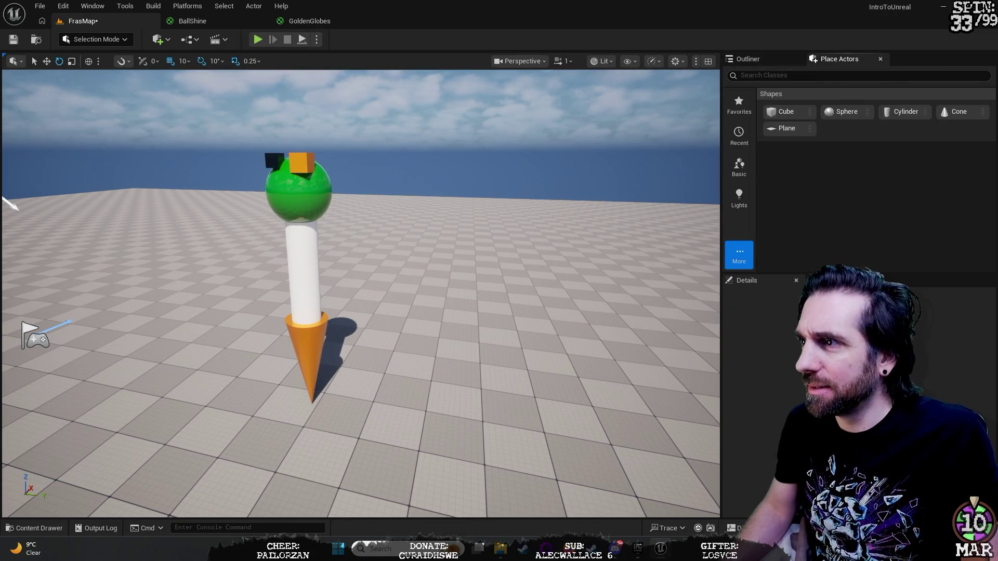
Place a Cube right of the figure, raise it, scale it into a plank and tilt it about 20°.
mouse_move(785, 115)
left_mouse_down()
mouse_move(662, 257)
mouse_move(556, 278)
mouse_move(553, 329)
left_mouse_up()
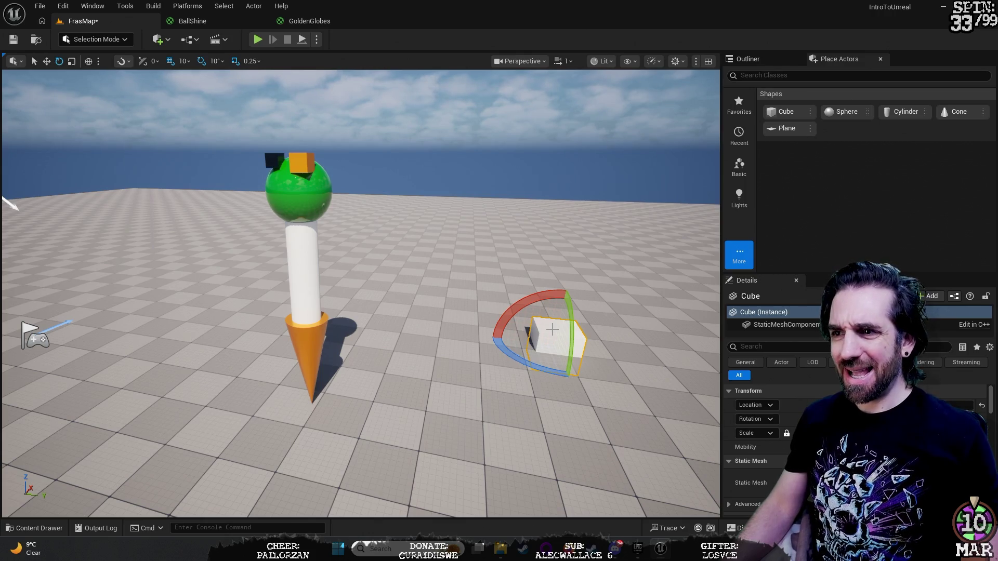
key("w")
mouse_move(560, 326)
left_mouse_down()
mouse_move(574, 266)
mouse_move(572, 284)
mouse_move(663, 294)
mouse_move(597, 292)
mouse_move(540, 263)
left_mouse_up()
key("r")
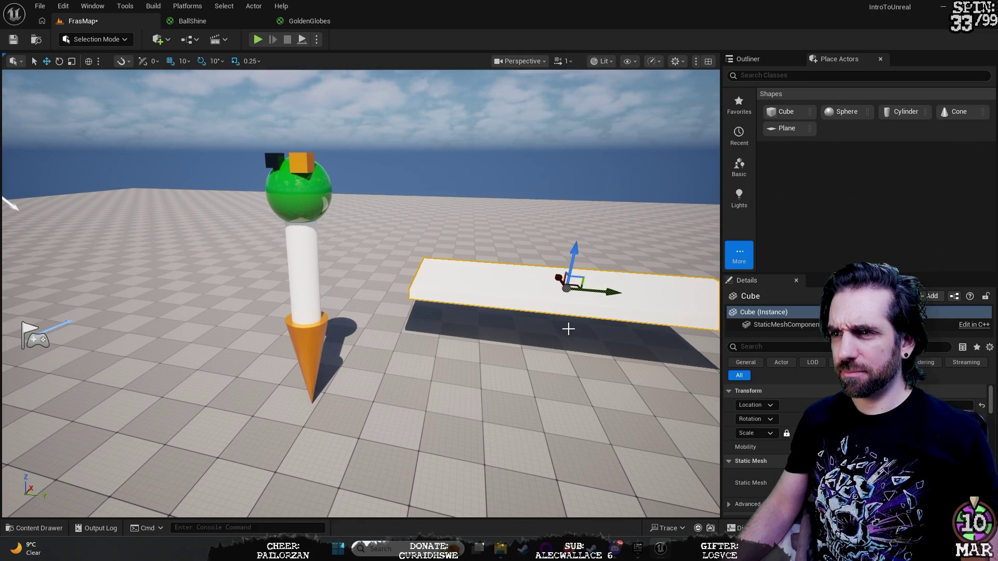
key("e")
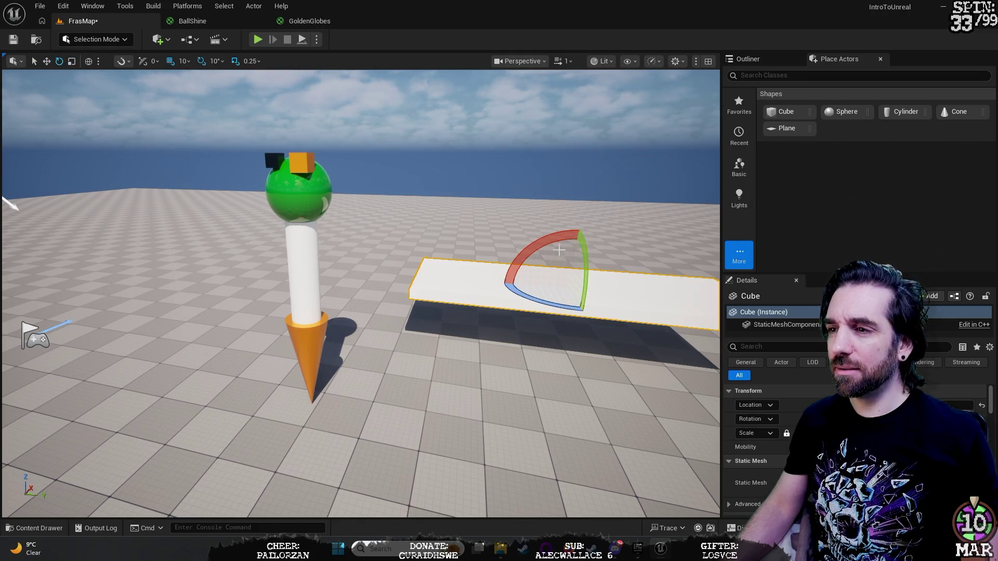
mouse_move(536, 247)
left_mouse_down()
mouse_move(598, 233)
mouse_move(598, 315)
left_mouse_up()
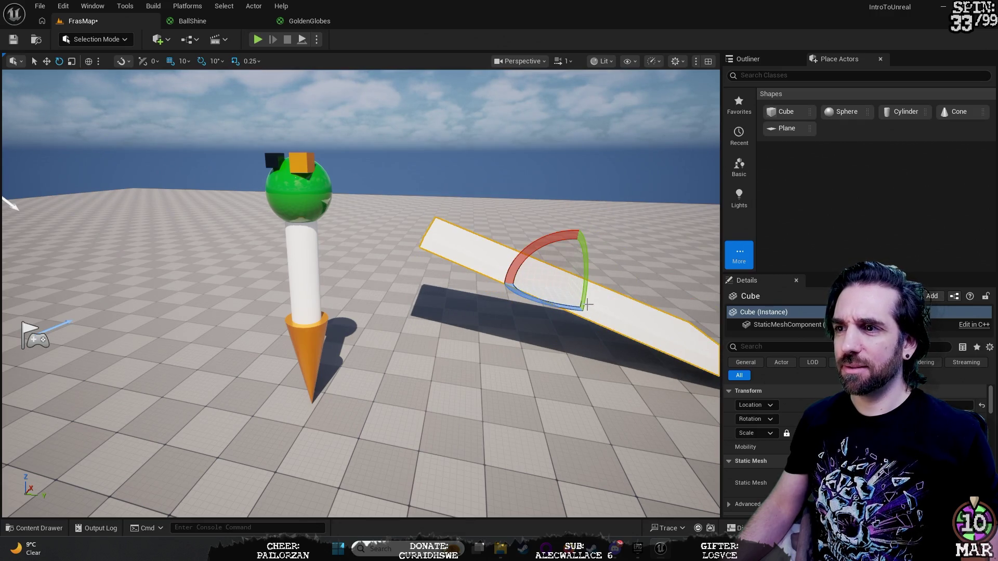
Slide the tilted plank closer to the figure and reselect it.
left_click(610, 251)
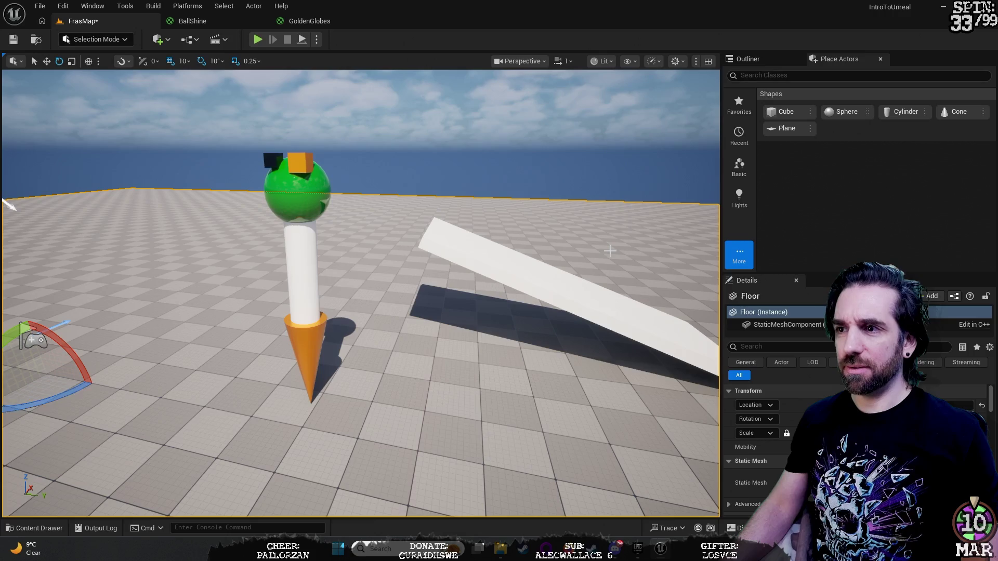
left_click(585, 275)
key("w")
mouse_move(566, 287)
left_mouse_down()
mouse_move(562, 312)
mouse_move(544, 263)
mouse_move(457, 291)
mouse_move(472, 263)
mouse_move(317, 279)
mouse_move(295, 268)
left_mouse_up()
right_click(158, 267)
left_click(129, 364)
mouse_move(130, 364)
left_mouse_down()
mouse_move(182, 312)
mouse_move(165, 385)
left_mouse_up()
left_click(406, 260)
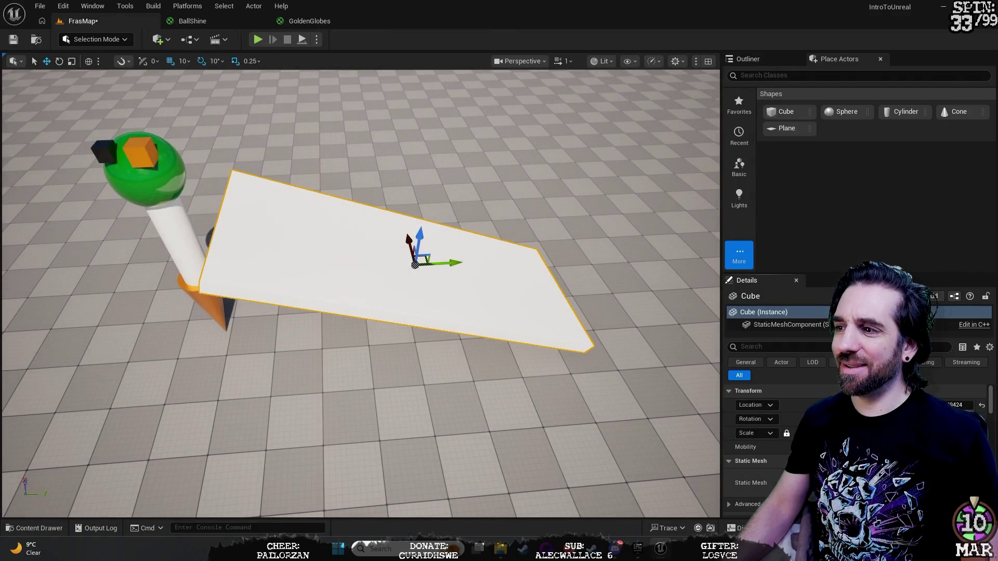
Drop a Sphere onto the dark glossy ramp, frame it with F, and lift it above the upper end.
scroll(753, 442, "down", 2)
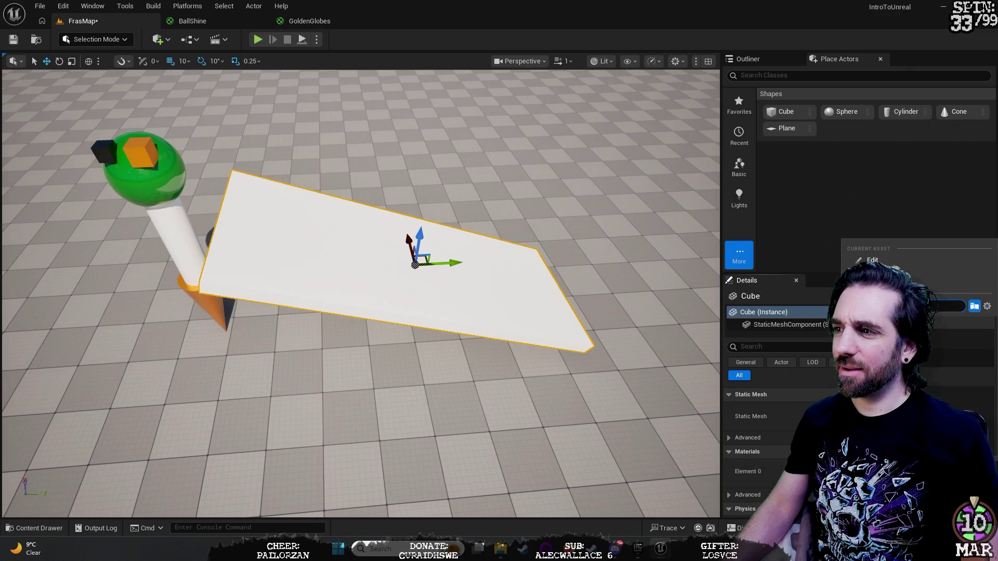
scroll(361, 293, "up", 2)
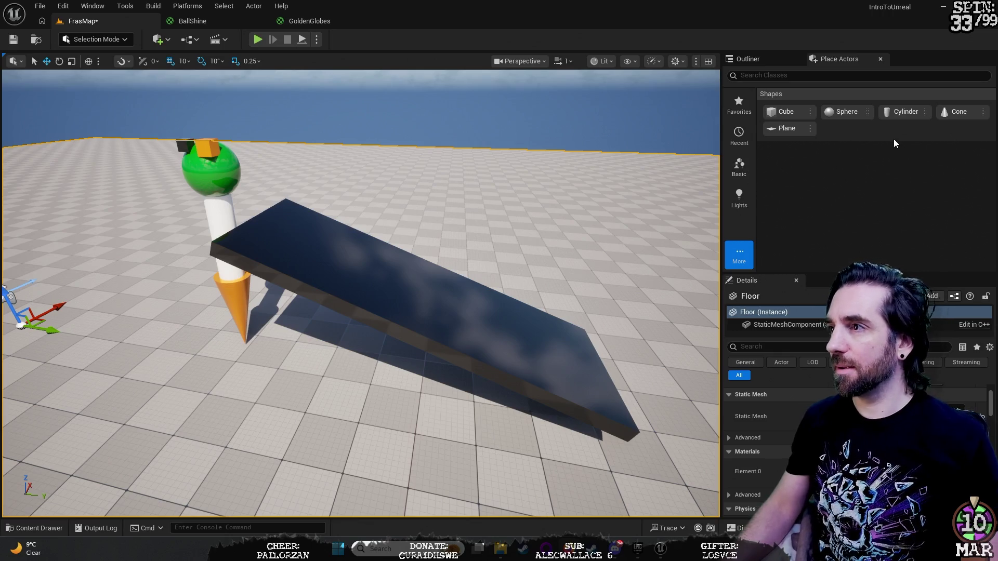
mouse_move(901, 112)
left_mouse_down()
mouse_move(475, 91)
mouse_move(373, 184)
mouse_move(345, 230)
mouse_move(352, 200)
mouse_move(313, 152)
mouse_move(313, 213)
left_mouse_up()
key("f")
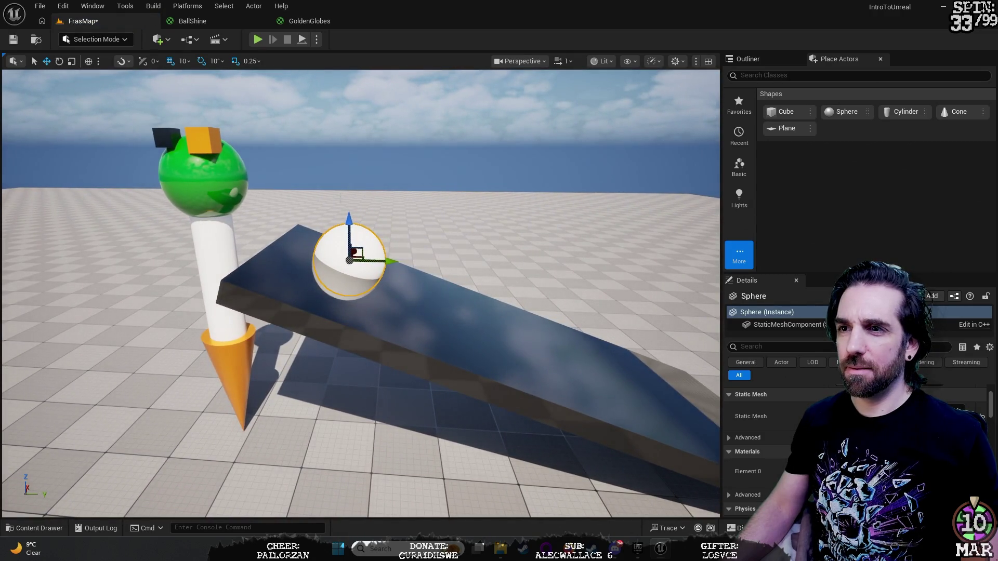
left_click_drag(348, 217, 346, 68)
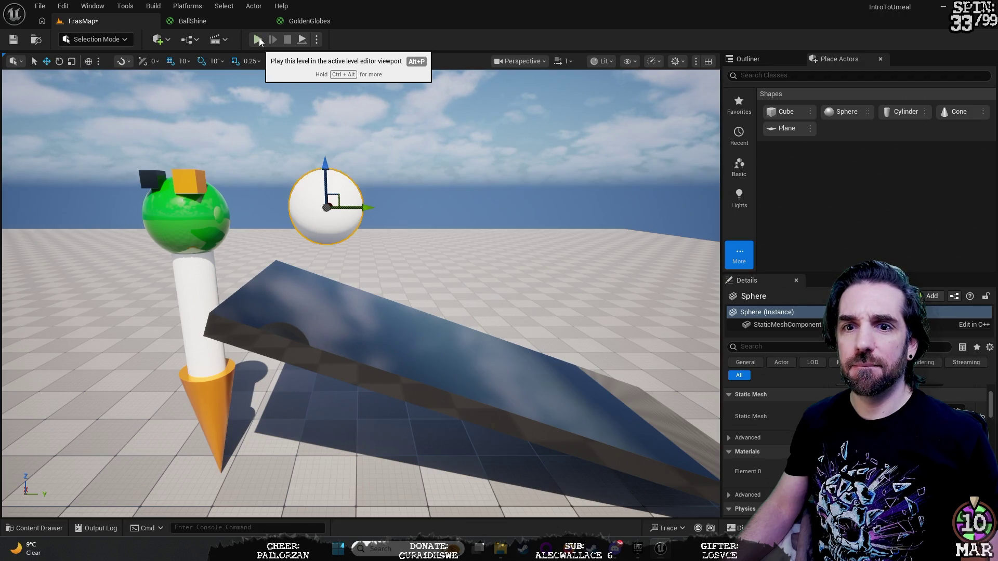
Play-test the level, then move the Player Start left of the figure and raise it slightly.
left_click(259, 41)
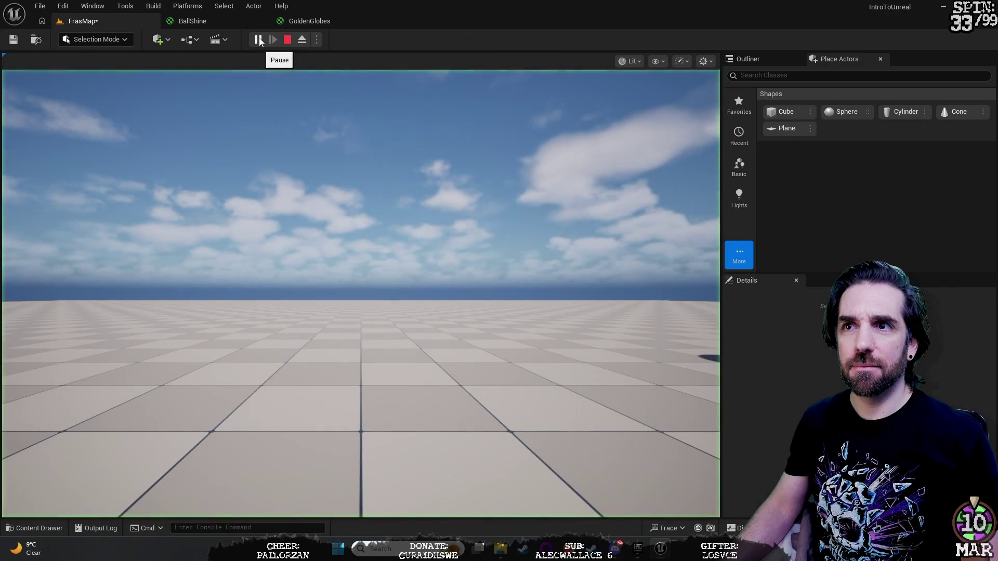
key("w")
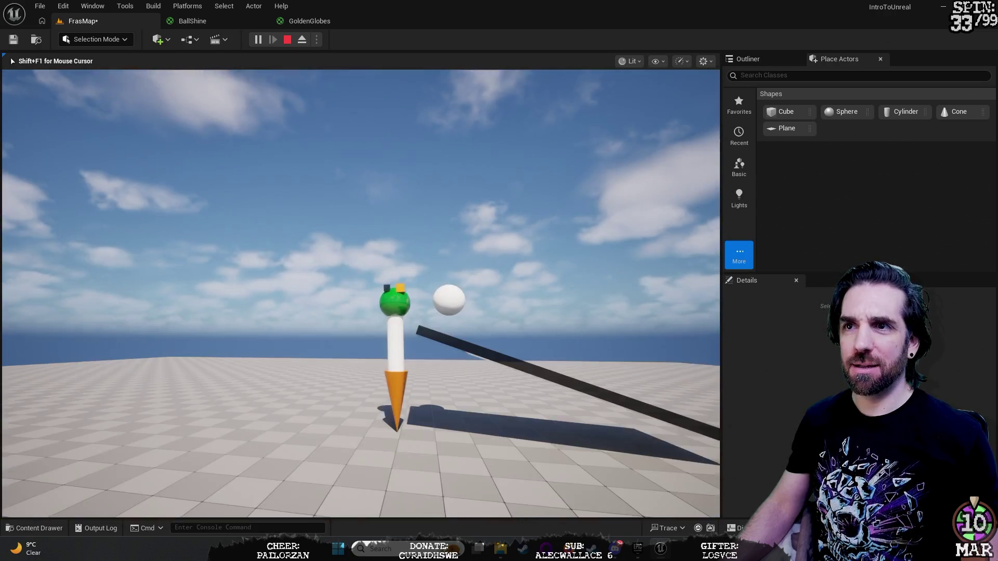
key("Escape")
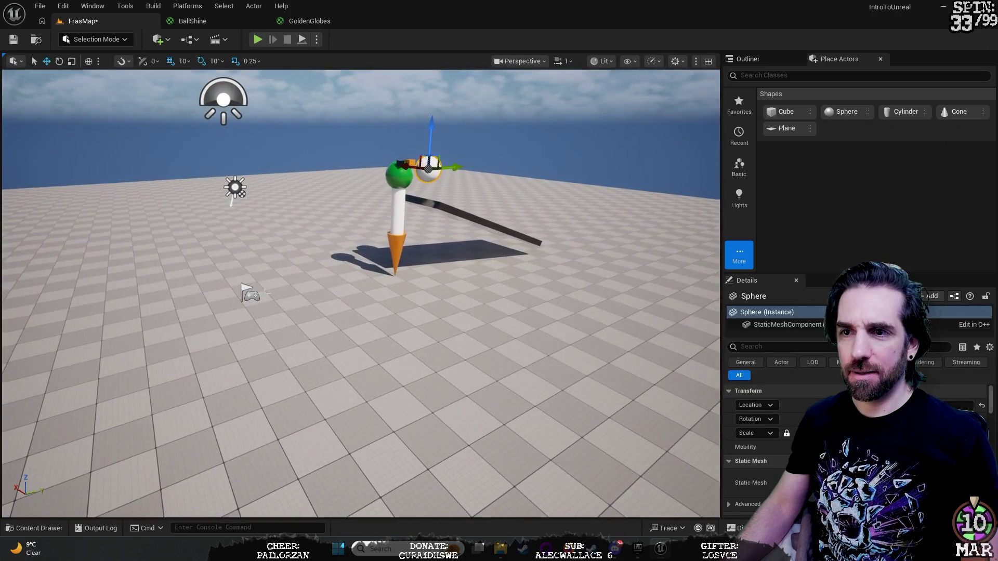
left_click(251, 294)
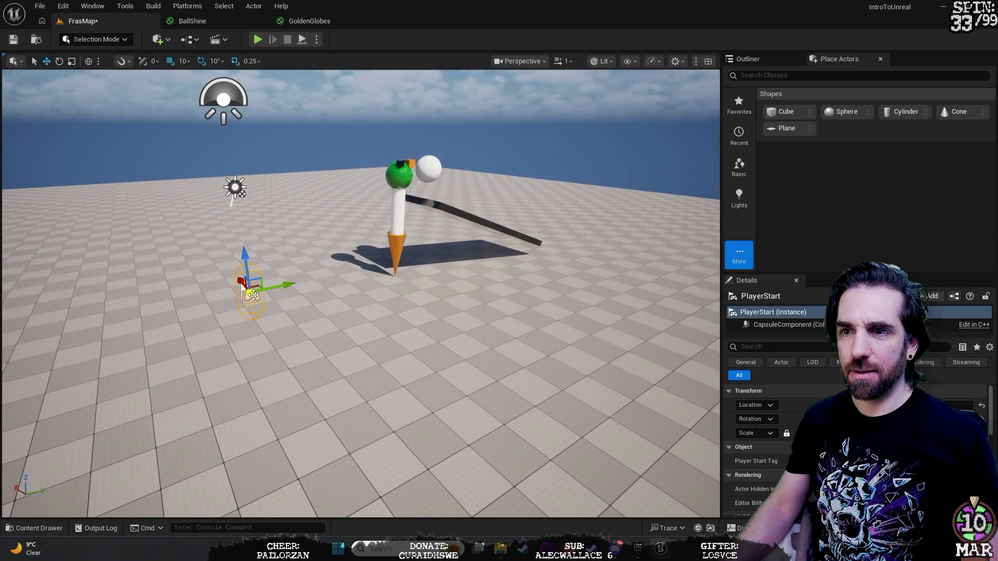
mouse_move(247, 259)
left_mouse_down()
mouse_move(246, 242)
mouse_move(405, 229)
mouse_move(589, 246)
left_mouse_up()
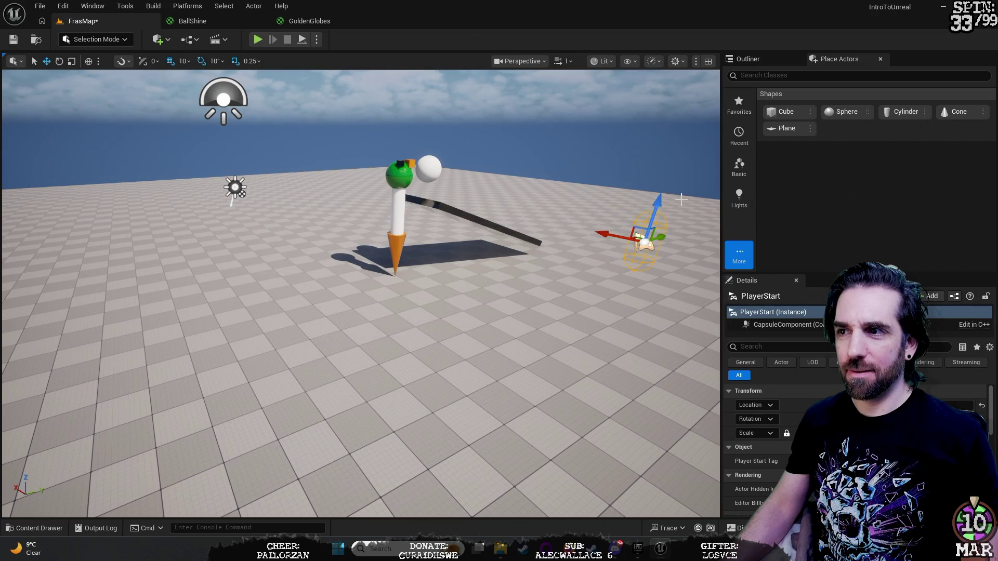
scroll(681, 199, "up", 5)
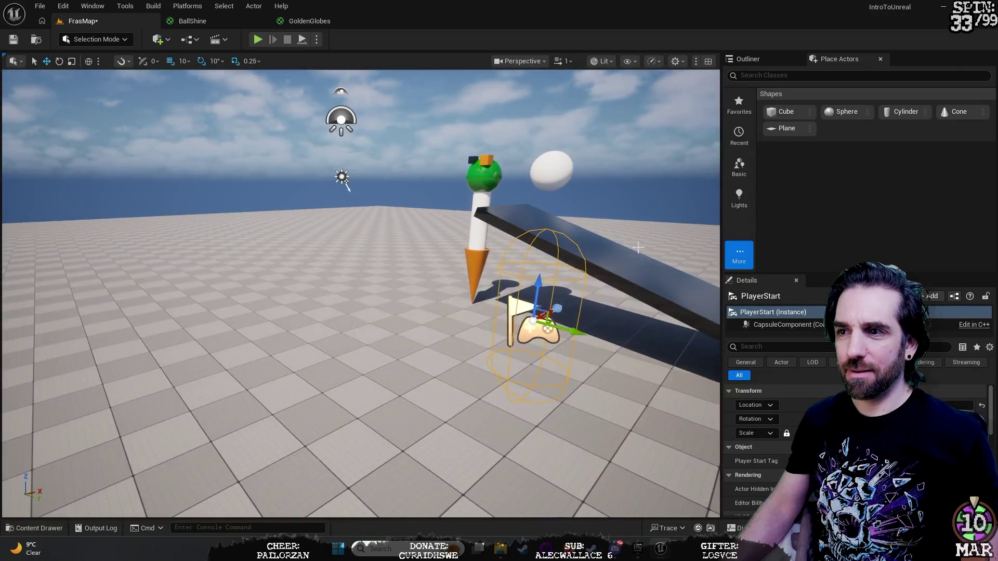
left_click_drag(582, 335, 403, 286)
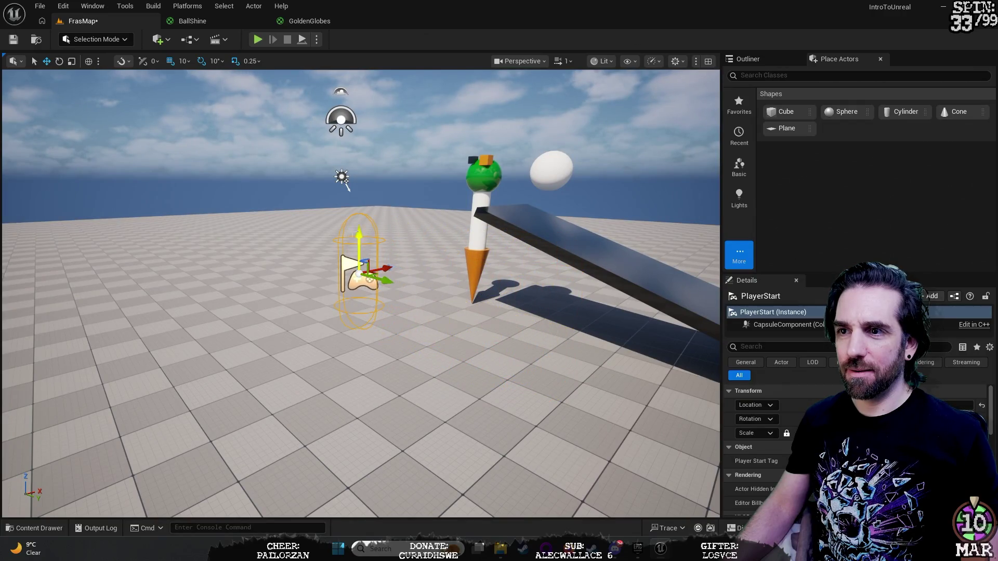
left_click_drag(359, 233, 360, 214)
Play-test the new spawn point and frame the Player Start afterwards.
right_click(425, 176)
left_click(383, 144)
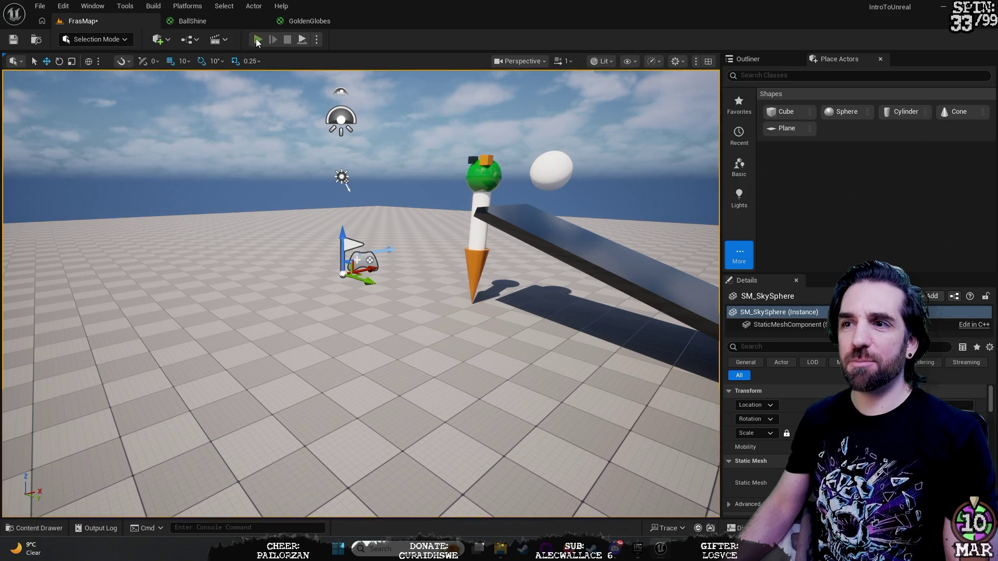
left_click(257, 40)
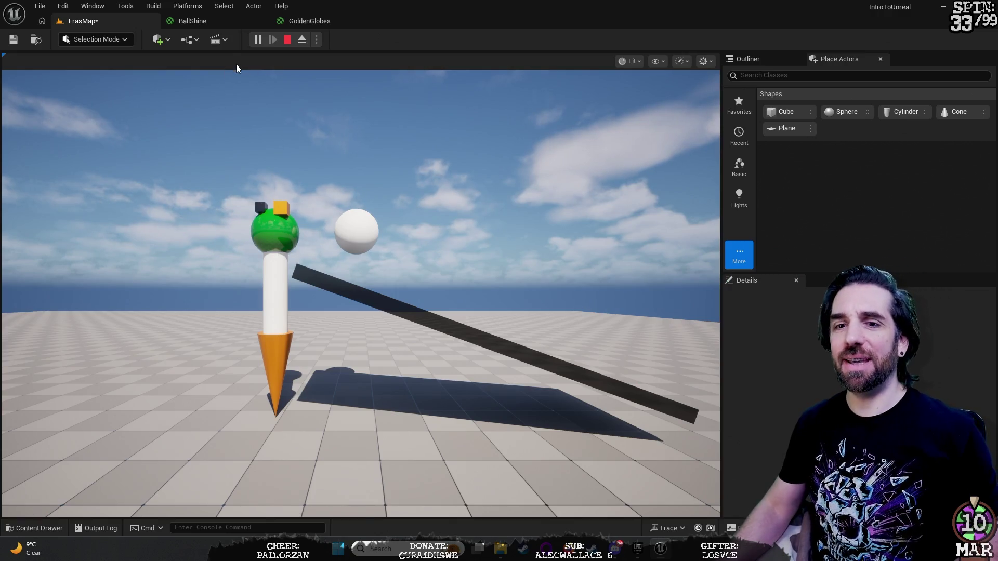
key("Escape")
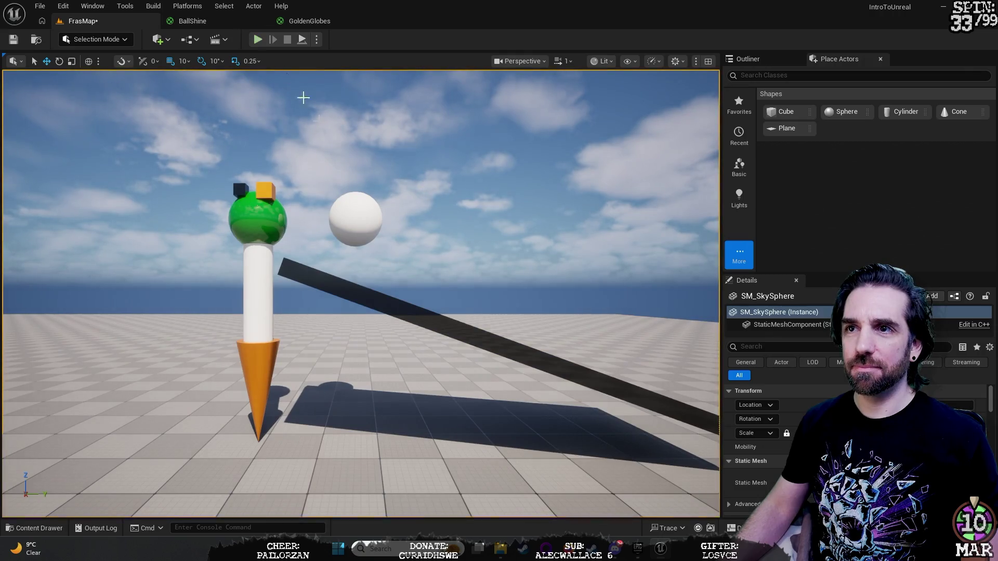
key("f")
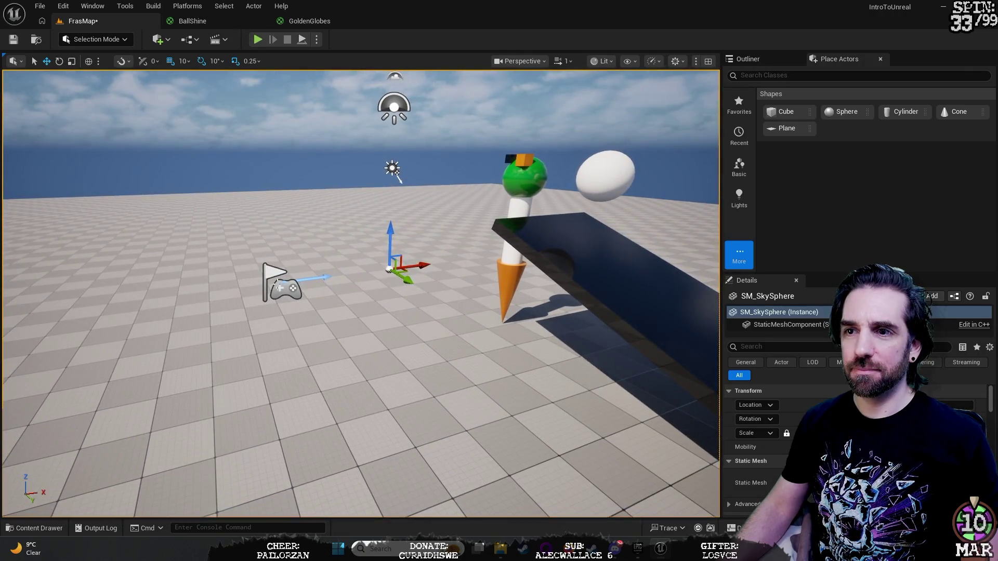
Lift the Player Start higher above the floor and turn it toward the tower and ramp.
left_click(281, 265)
mouse_move(282, 252)
left_mouse_down()
mouse_move(269, 89)
mouse_move(296, 126)
left_mouse_up()
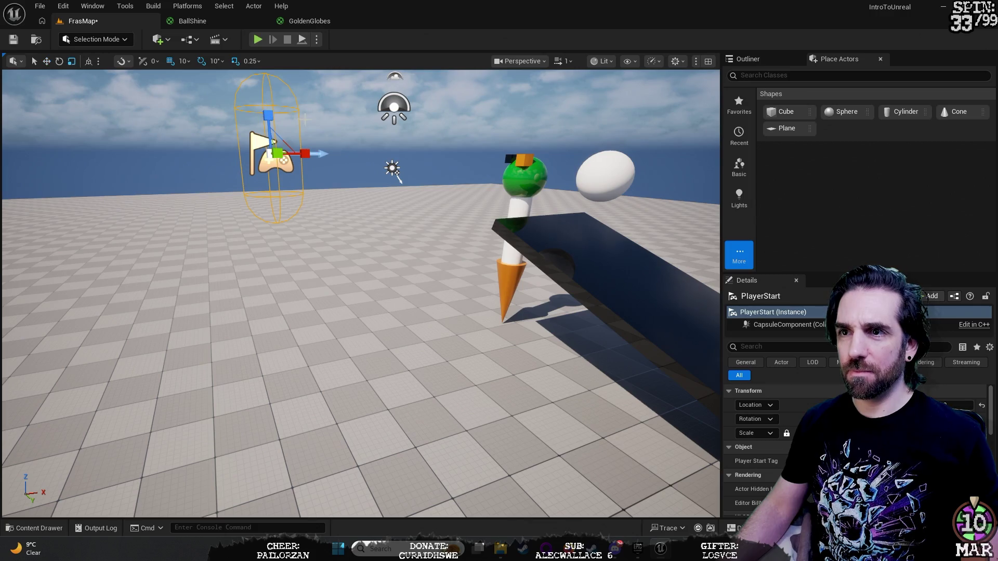
key("e")
left_click_drag(241, 199, 241, 198)
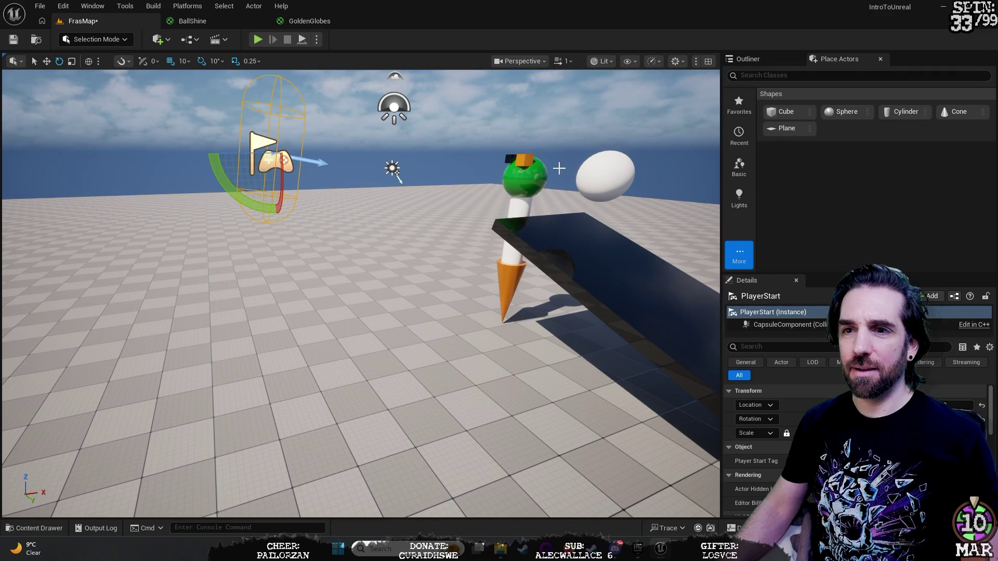
left_click(592, 175)
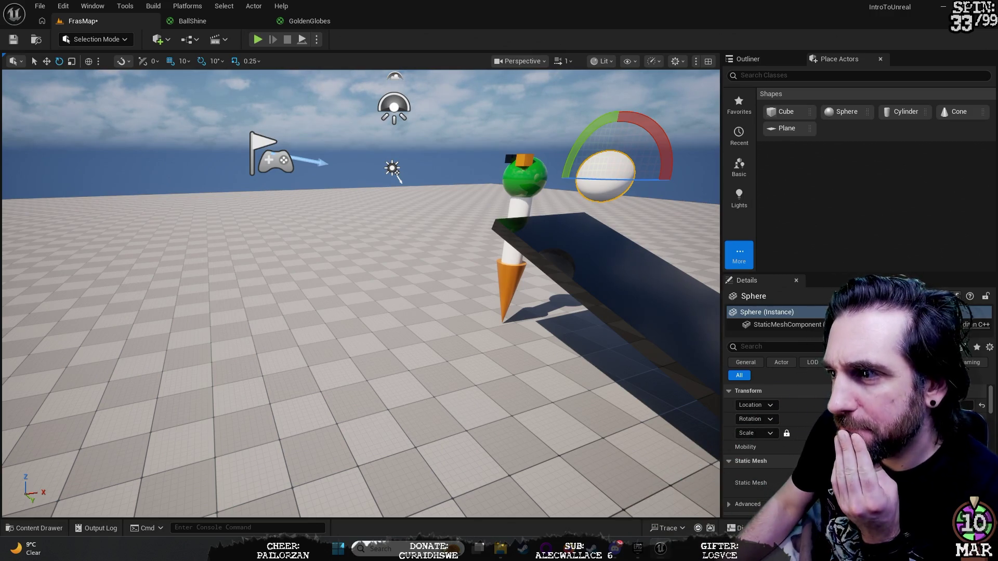
Show the sphere's Physics properties in Details and enable Simulate Physics.
left_click(747, 363)
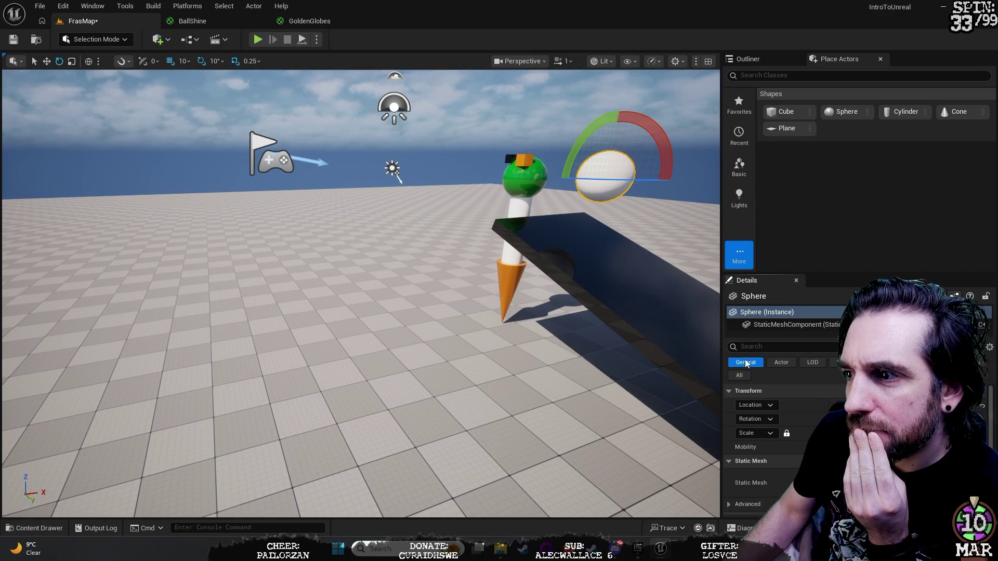
scroll(770, 447, "down", 1)
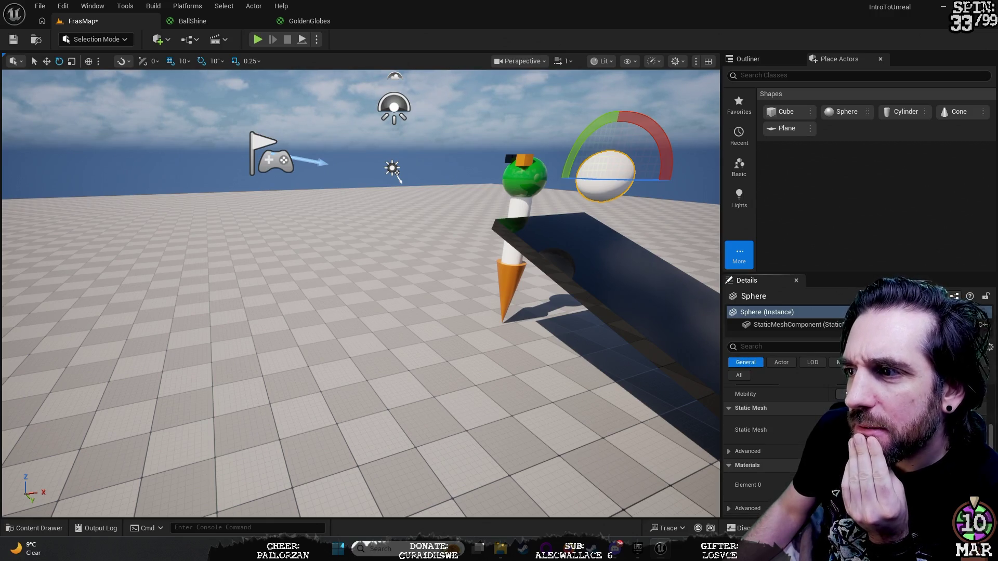
scroll(779, 415, "up", 2)
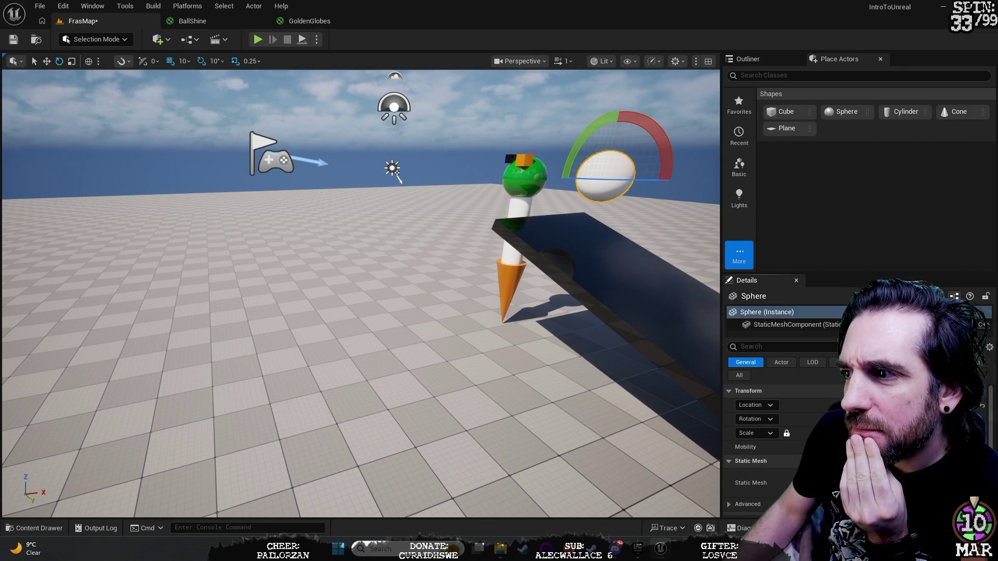
left_click(784, 365)
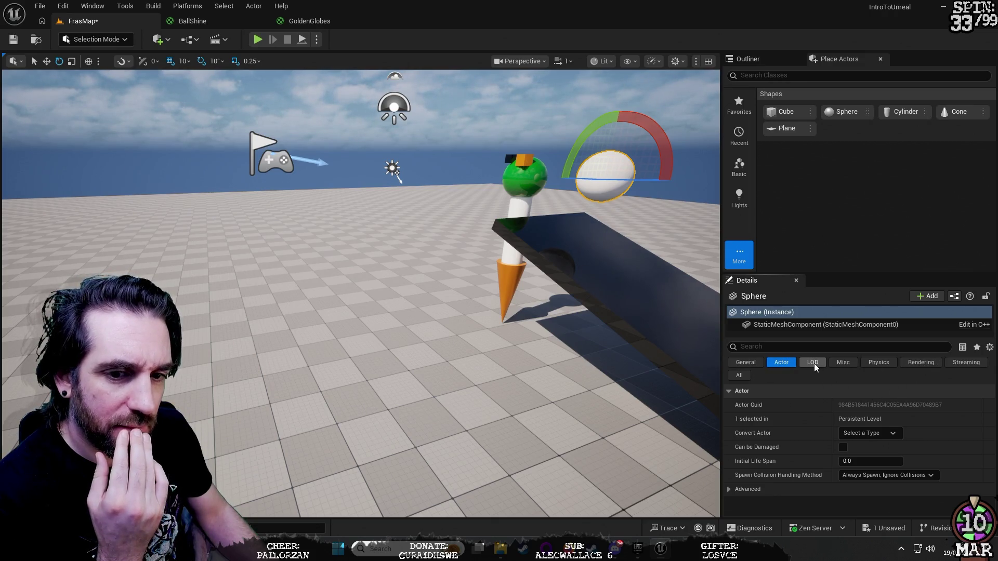
left_click(752, 364)
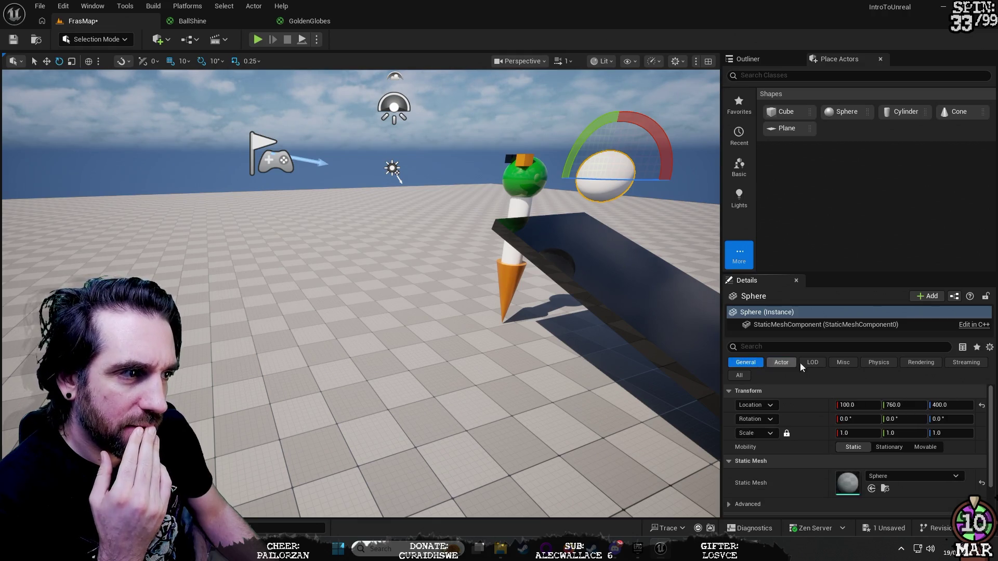
left_click(778, 362)
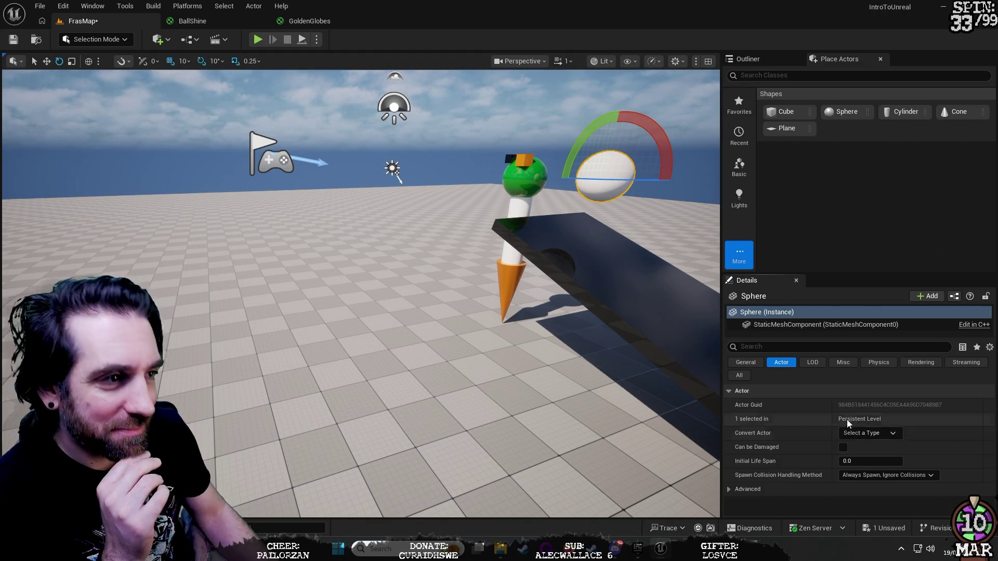
left_click(886, 364)
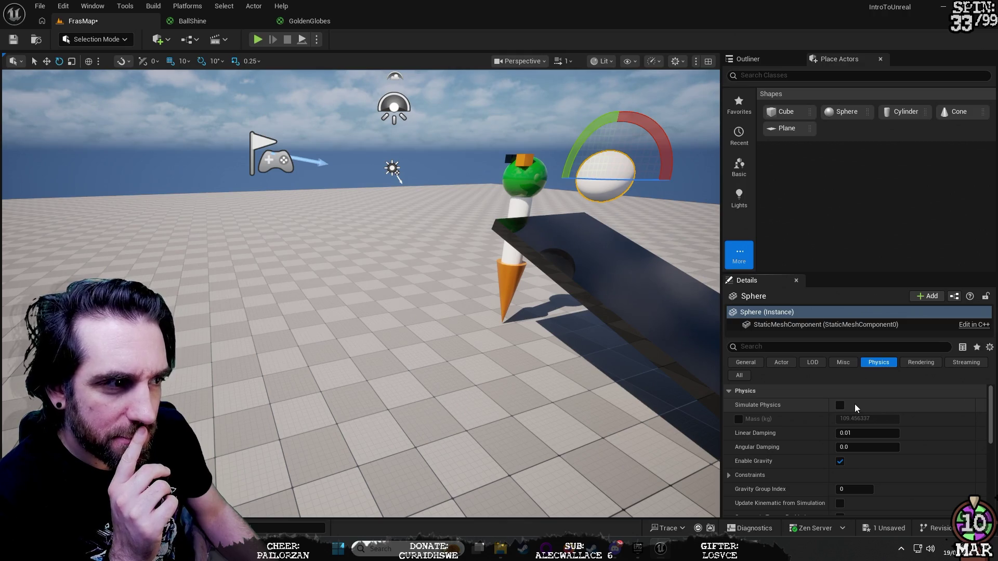
left_click(840, 405)
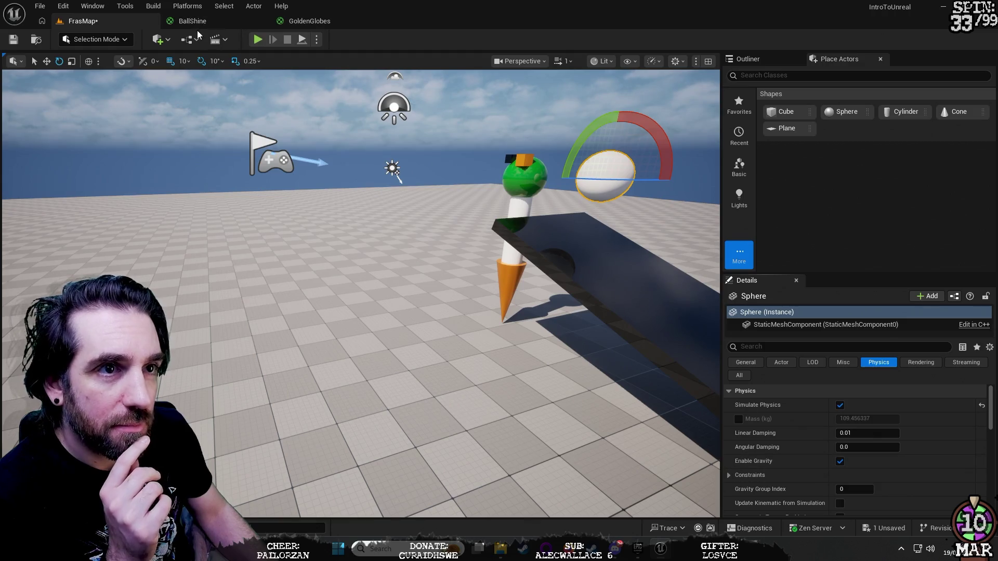
Play the map to watch the sphere roll down the ramp, then stop.
left_click(258, 40)
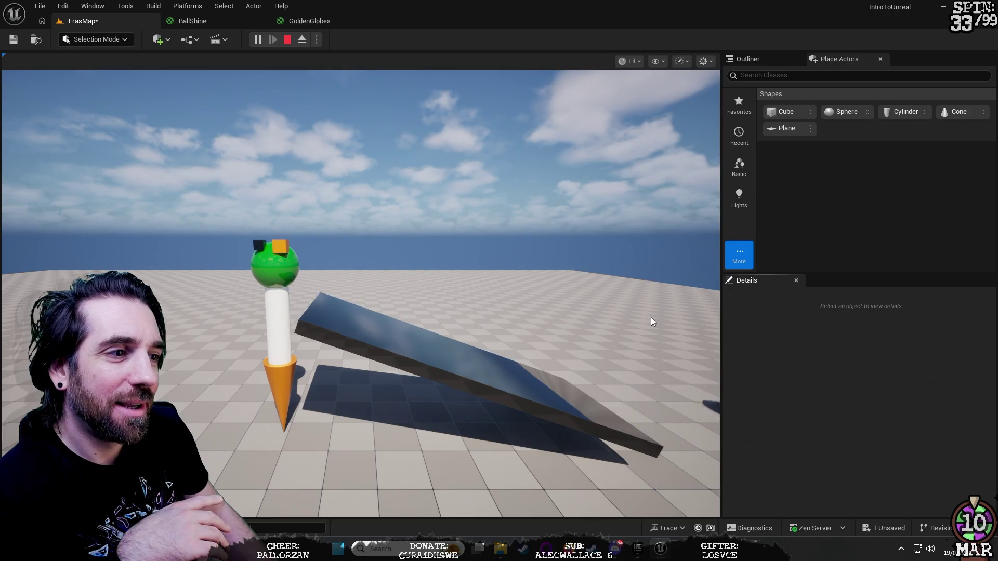
left_click(298, 137)
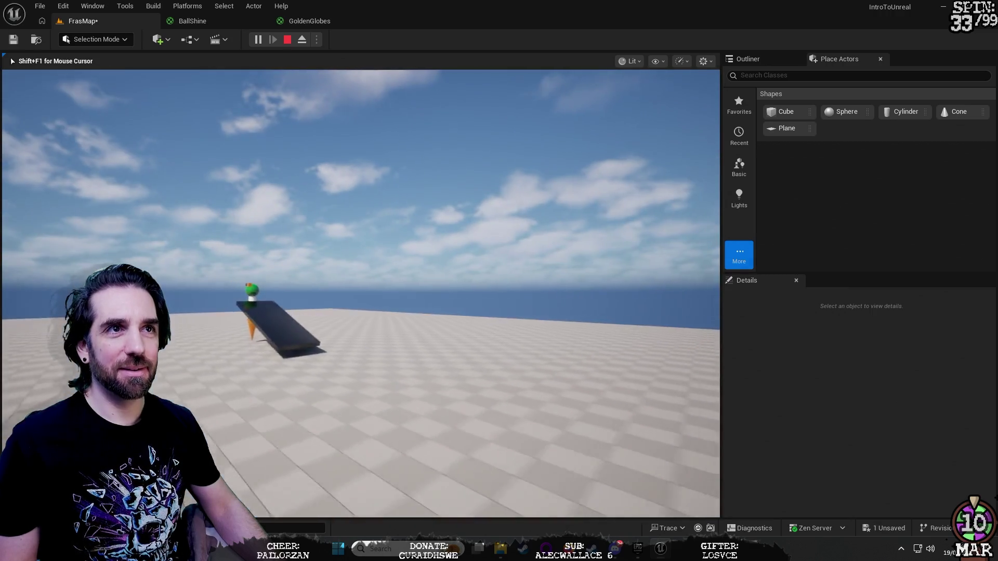
key("Escape")
left_click_drag(367, 265, 367, 265)
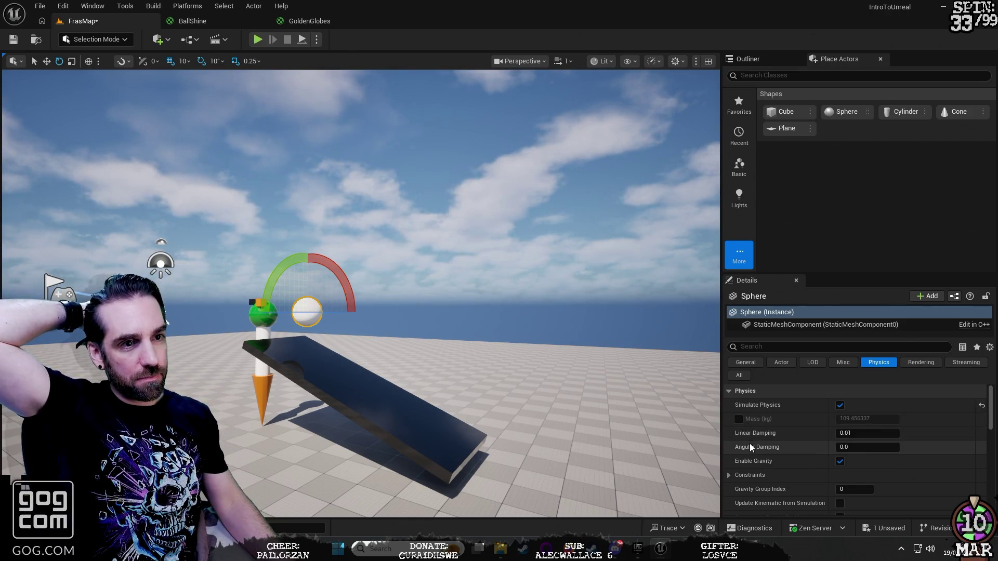
mouse_move(747, 449)
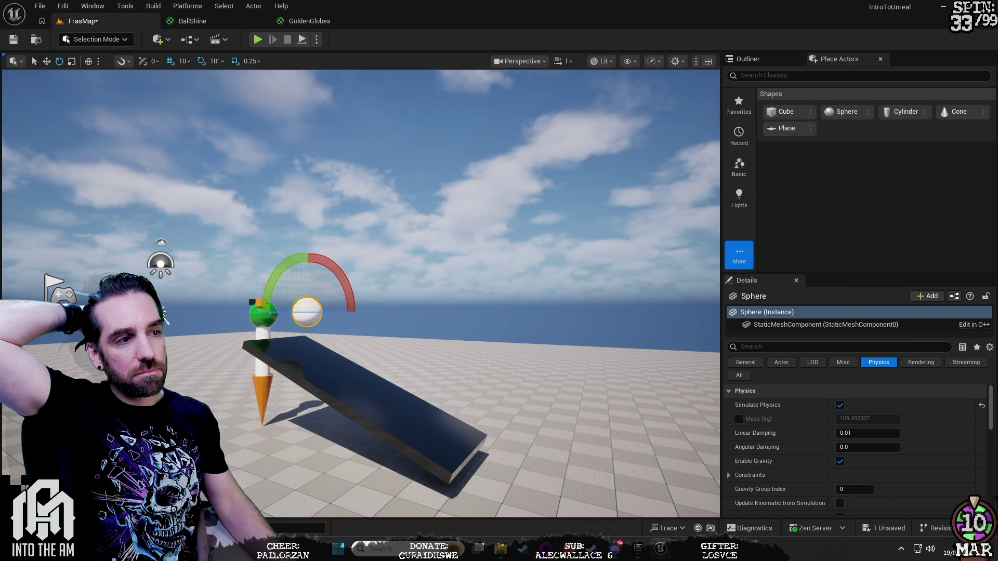
Override the sphere's Mass to 3 kg and run a quick play test.
left_click(739, 419)
left_click(847, 419)
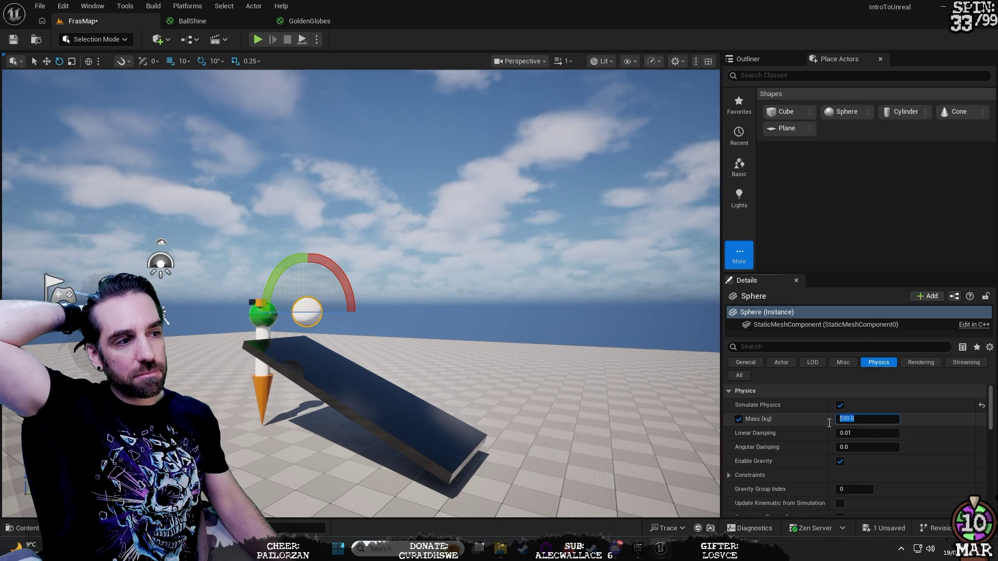
type("3")
key("Return")
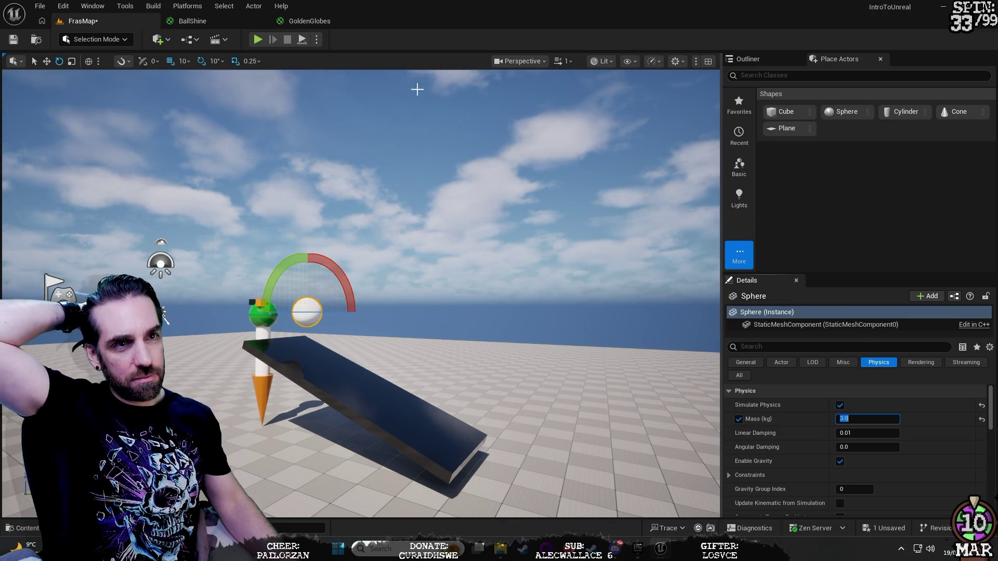
key("alt+p")
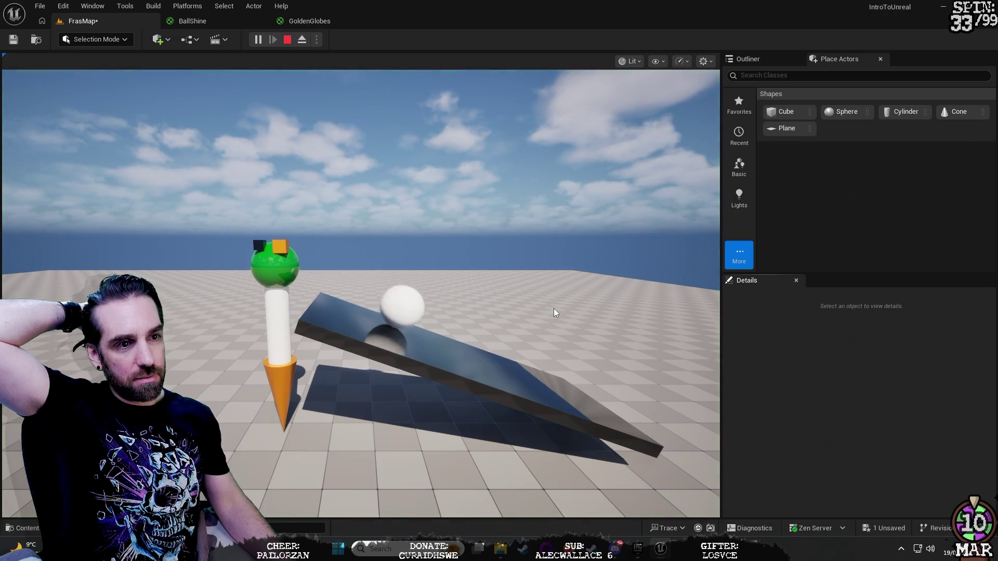
left_click(289, 40)
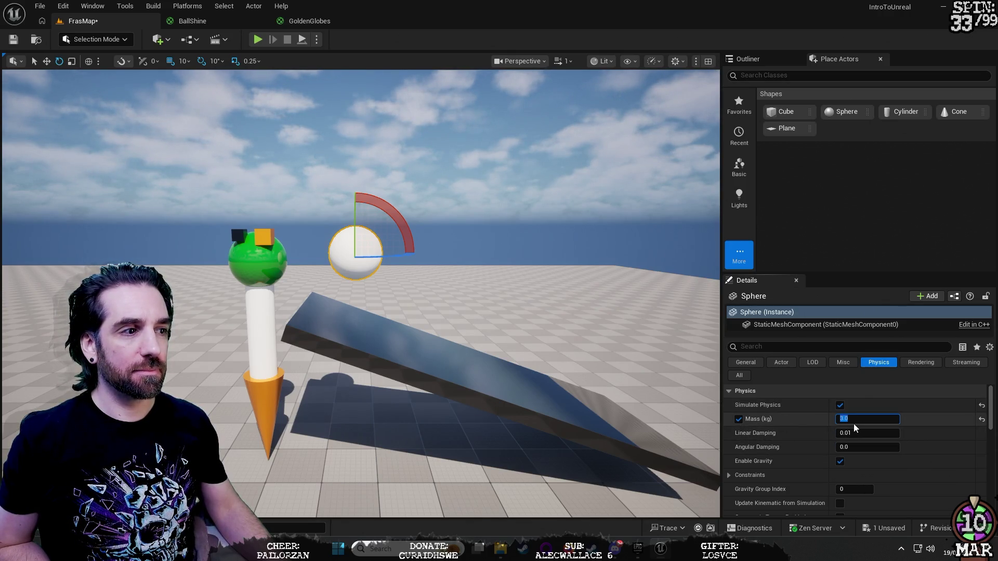
Change the sphere's mass to 100 kg and play-test the heavier ball.
type("100")
key("Return")
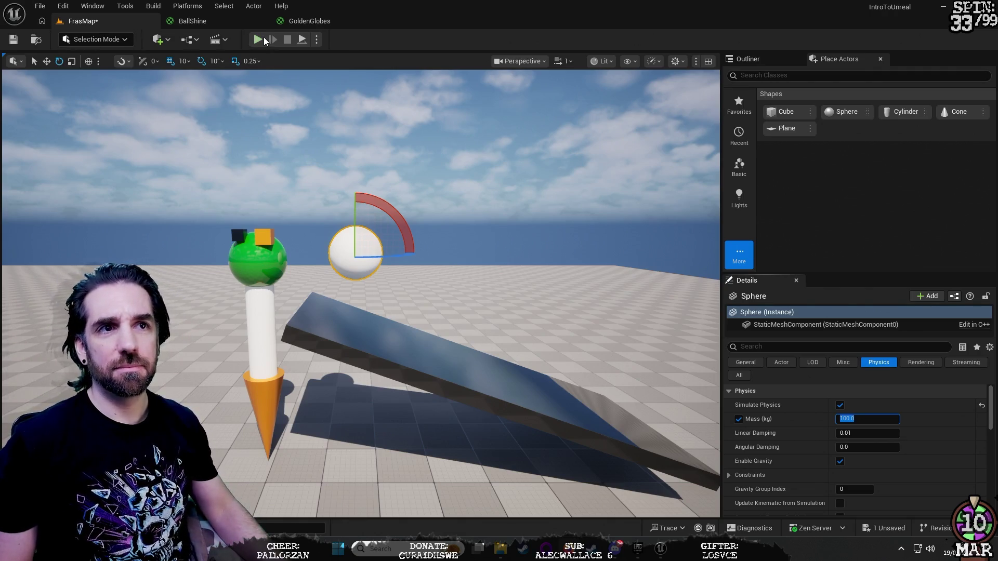
left_click(260, 40)
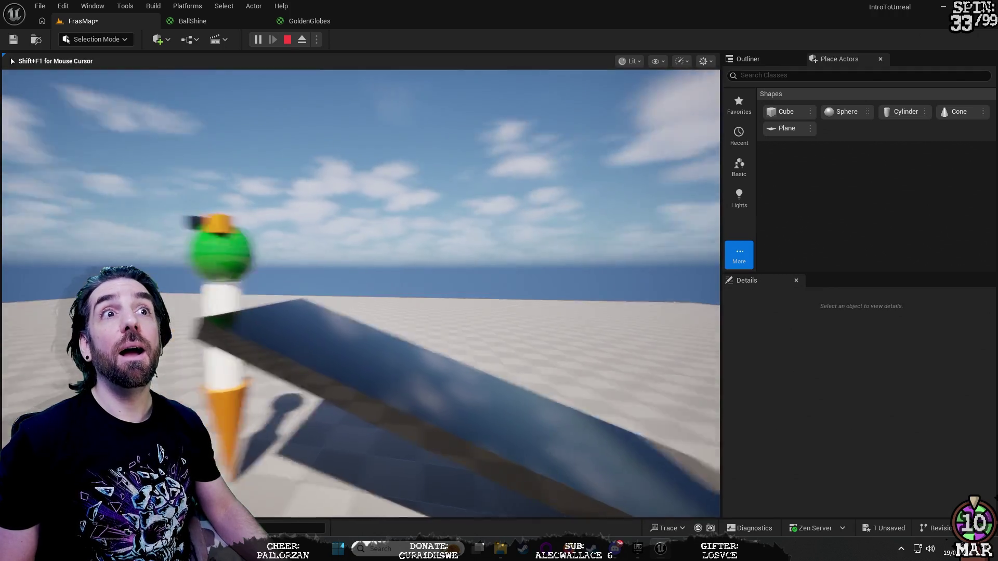
key("Escape")
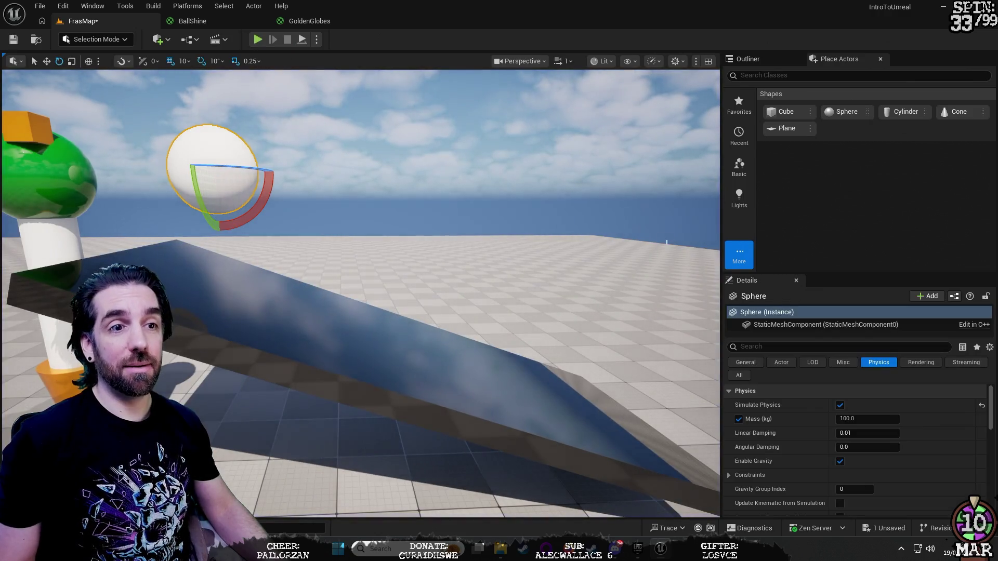
scroll(361, 293, "down", 10)
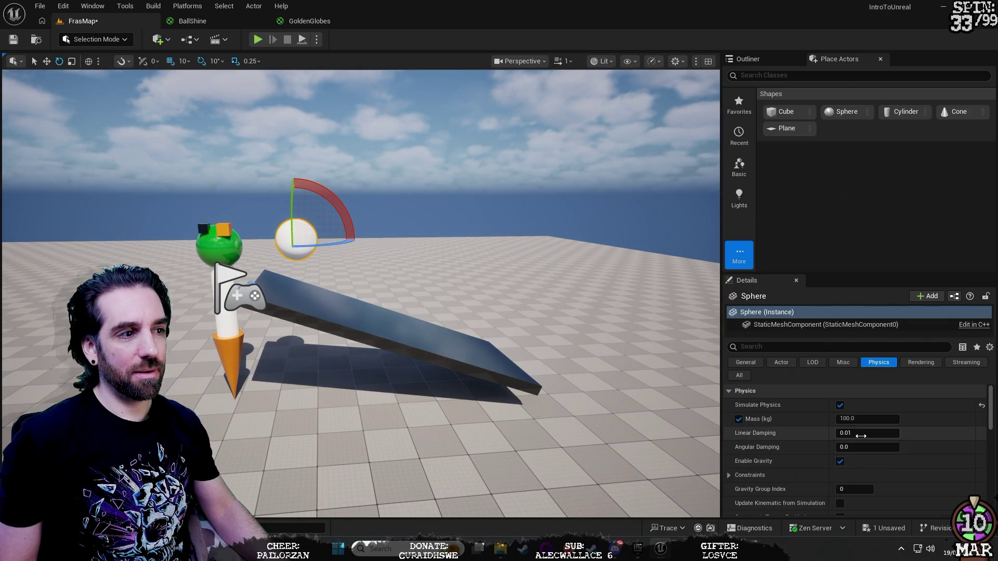
Set Angular Damping to 5 and play-test the ball rolling down the ramp.
left_click(866, 447)
type("5")
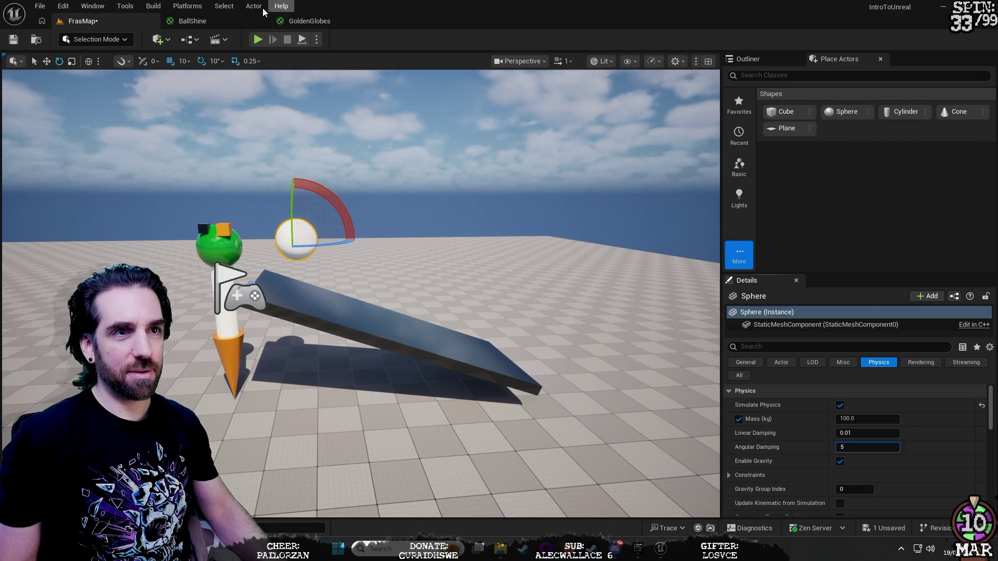
left_click(257, 40)
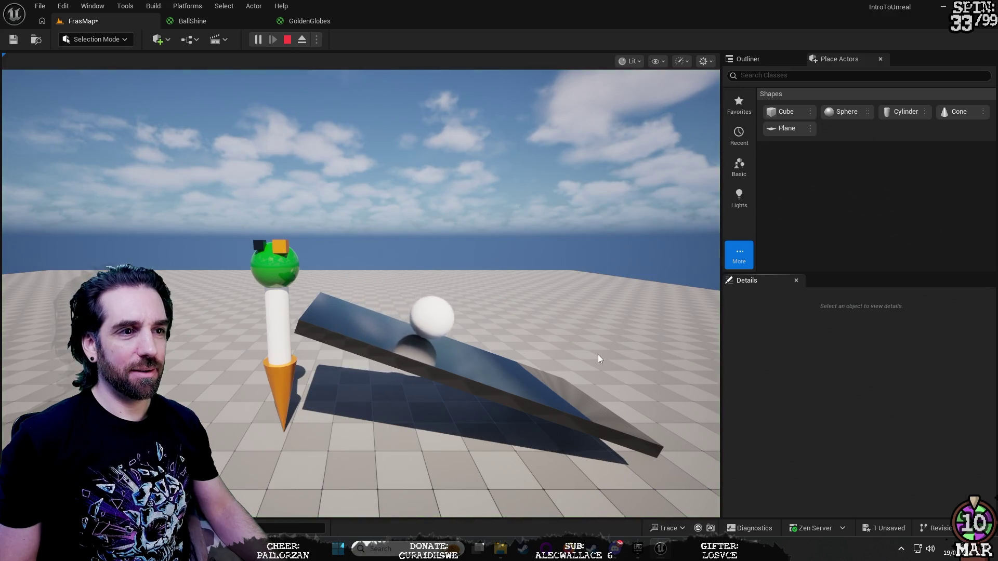
left_click(647, 385)
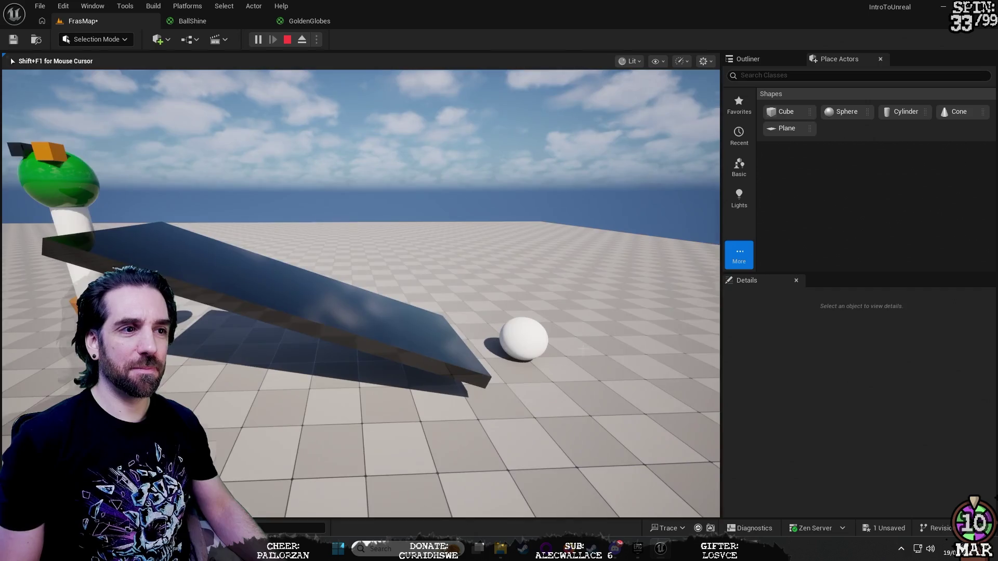
key("Escape")
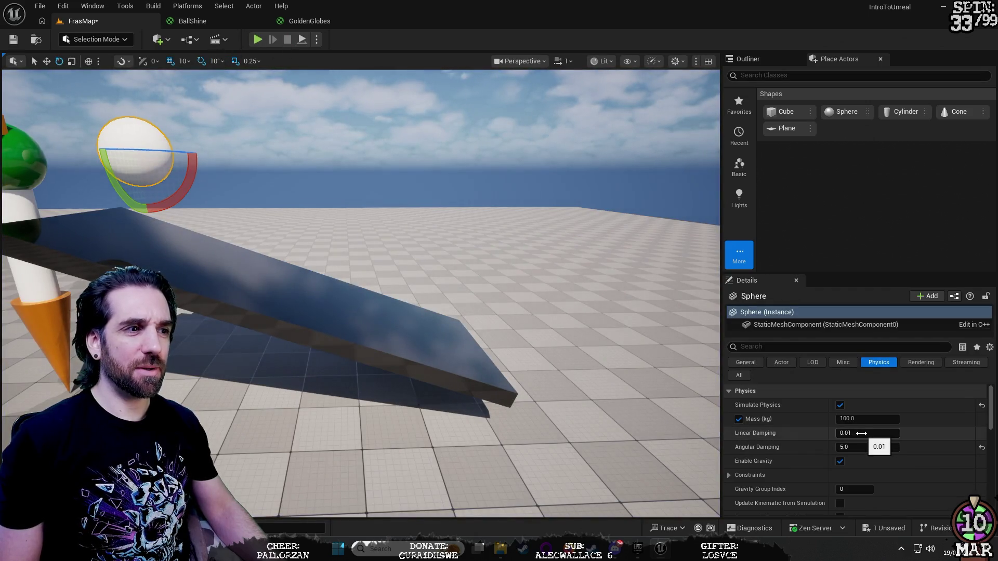
Commit Linear Damping 10, then fly around the ramp with WASD in a play test.
mouse_move(767, 433)
type("10")
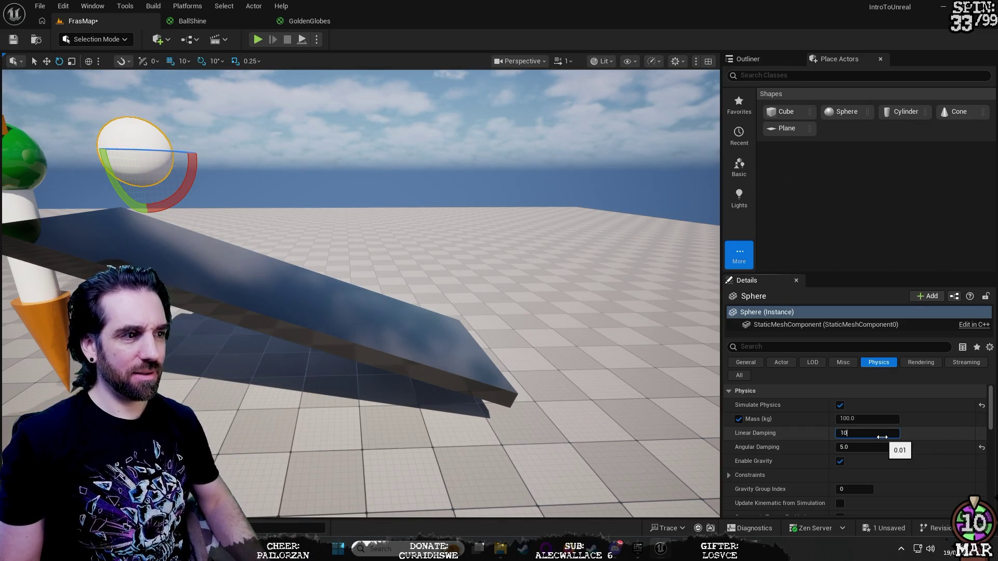
key("Return")
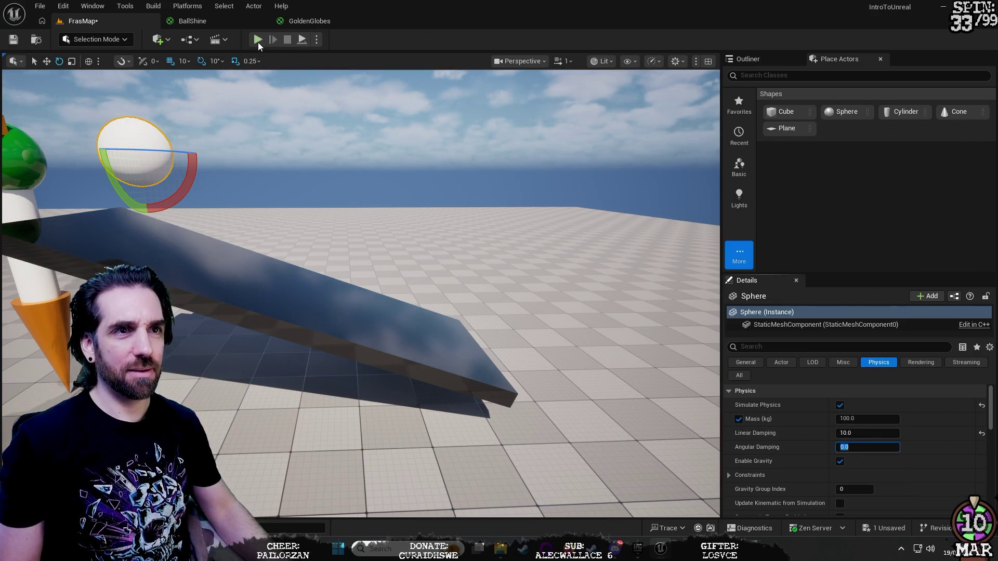
left_click(258, 41)
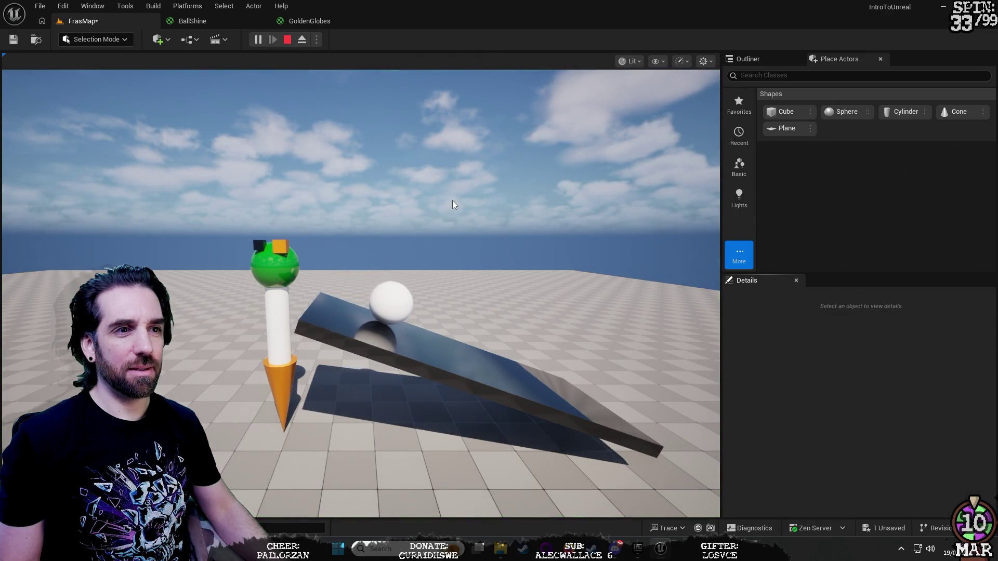
left_click(489, 226)
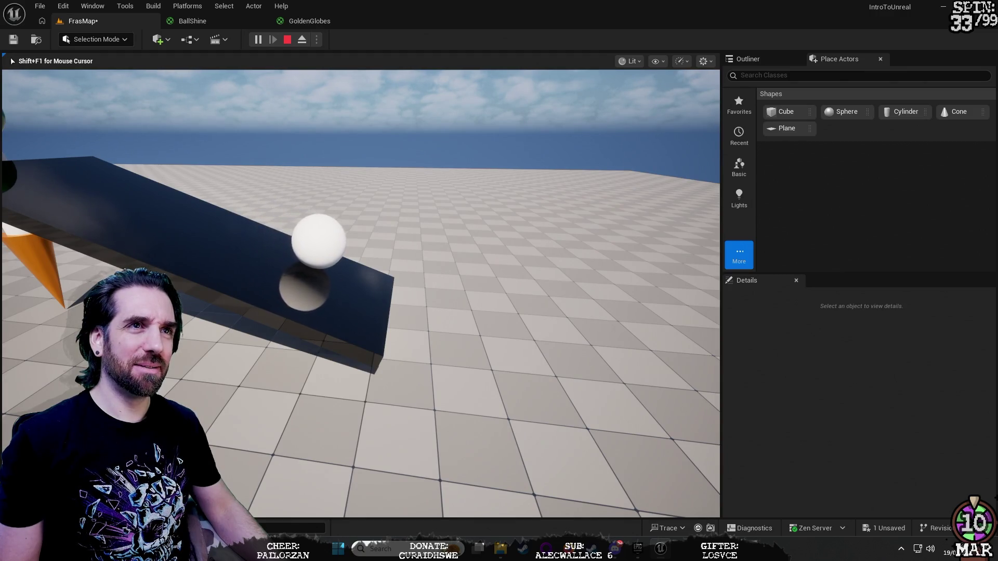
key("w")
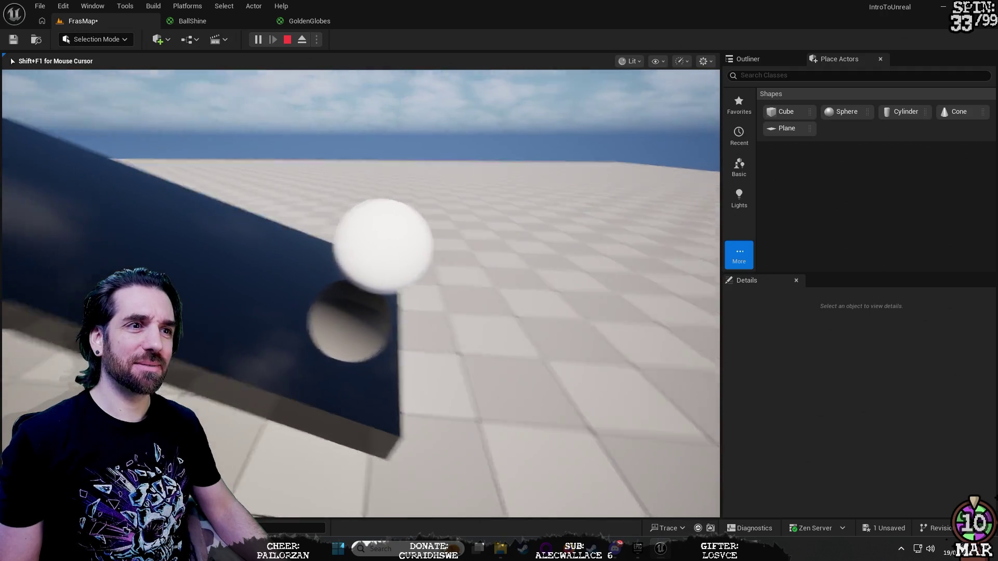
key("d")
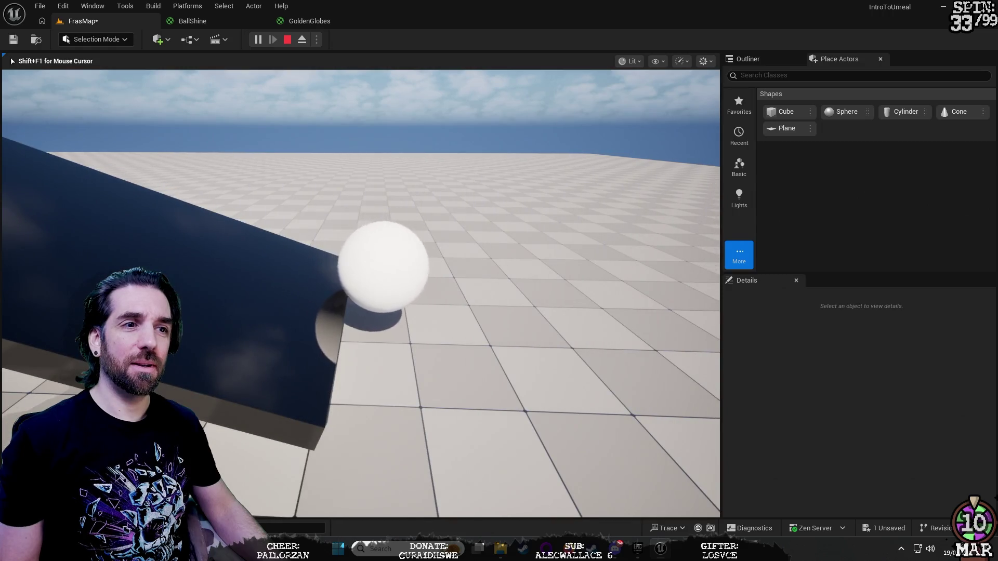
key("d")
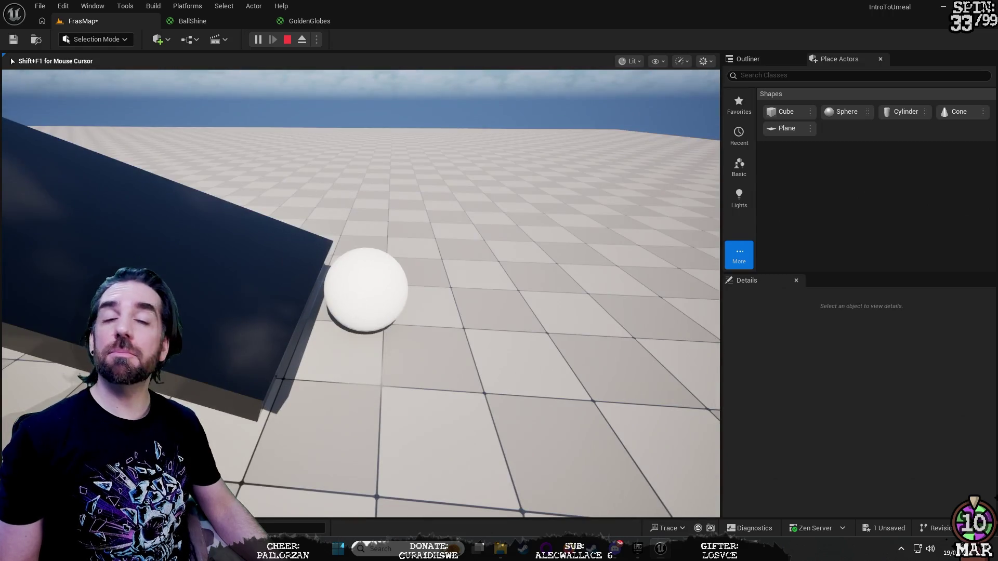
key("s")
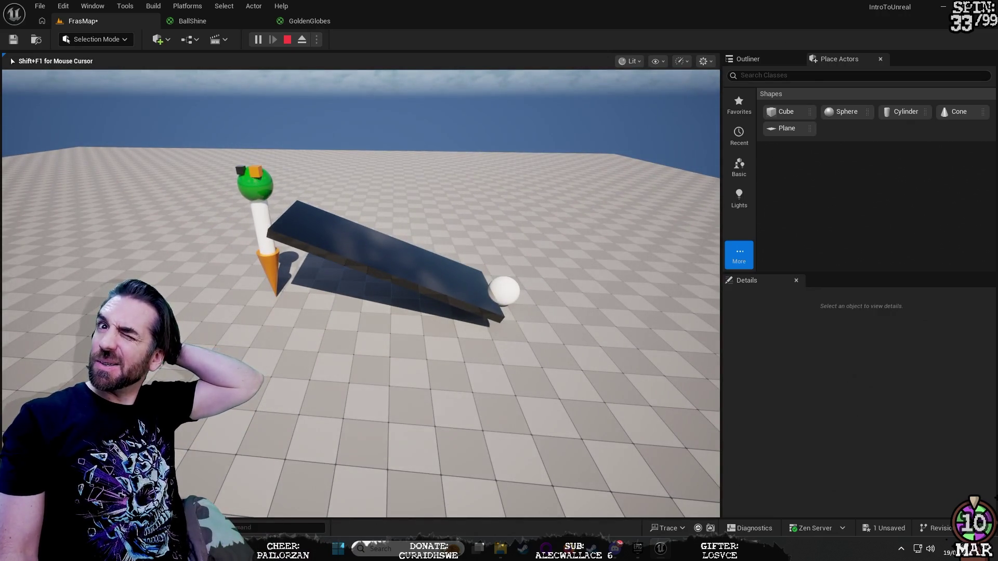
key("shift+F1")
key("Escape")
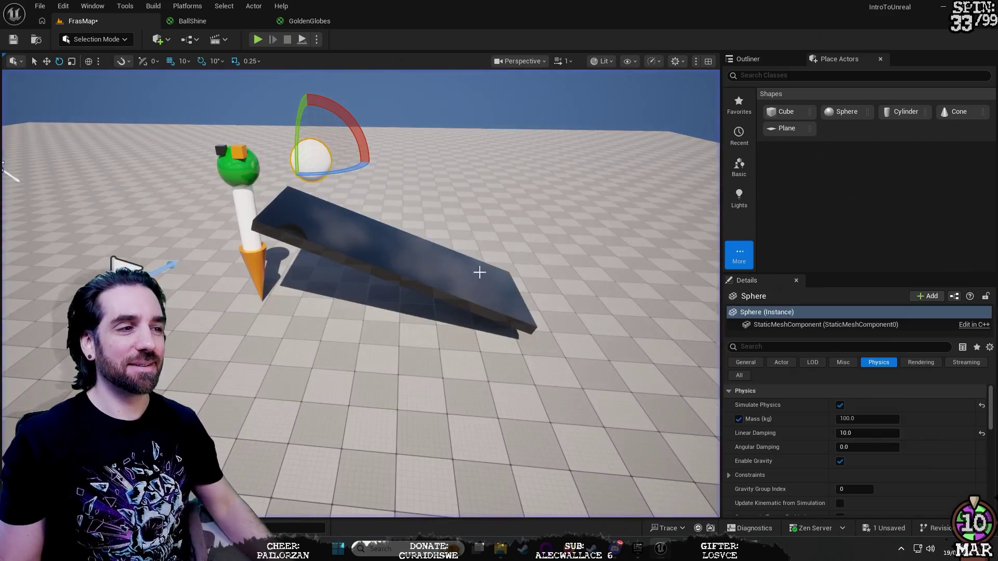
Fly the editor view down toward the ramp and sphere and commit Linear Damping 10.0.
key("w")
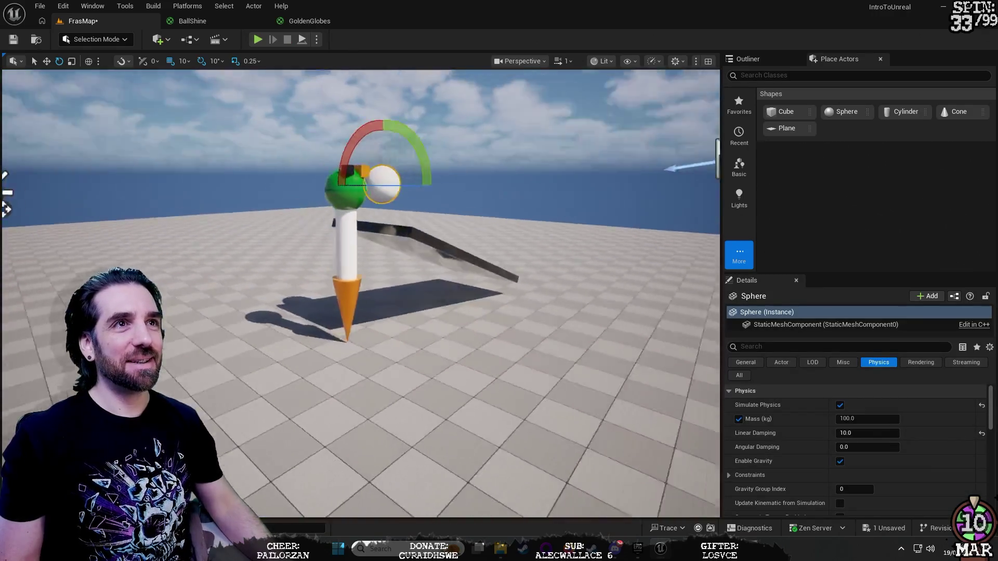
key("s")
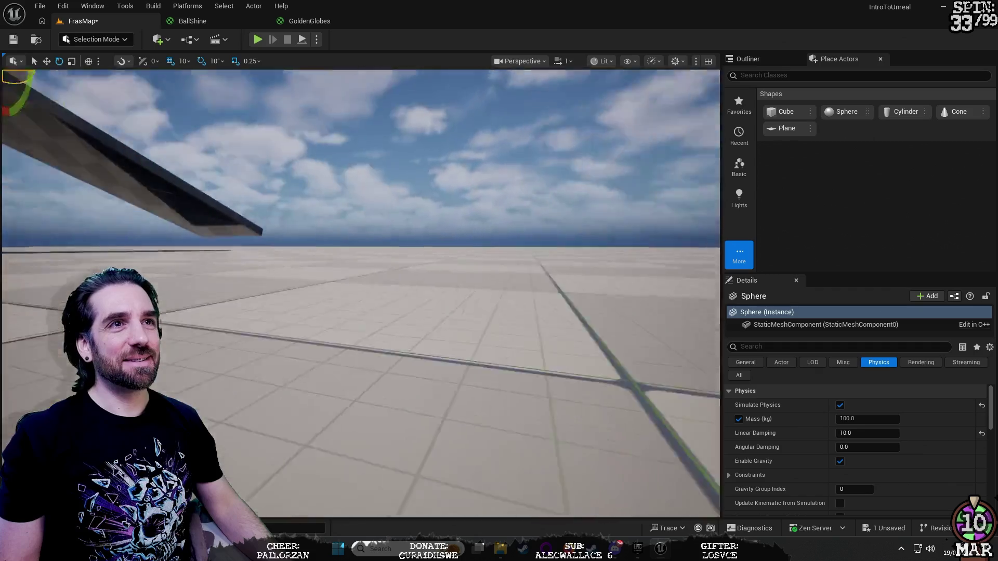
key("e")
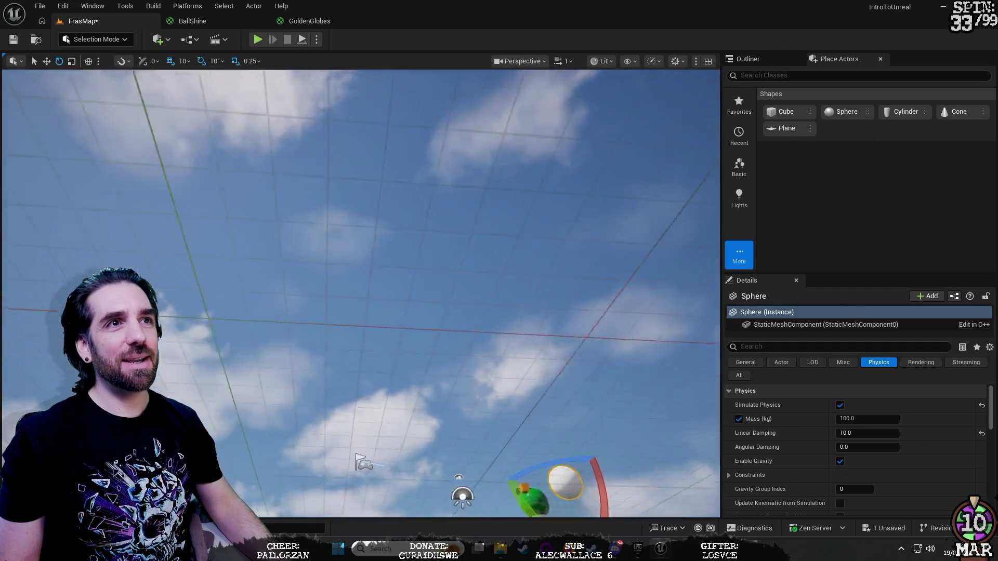
key("e")
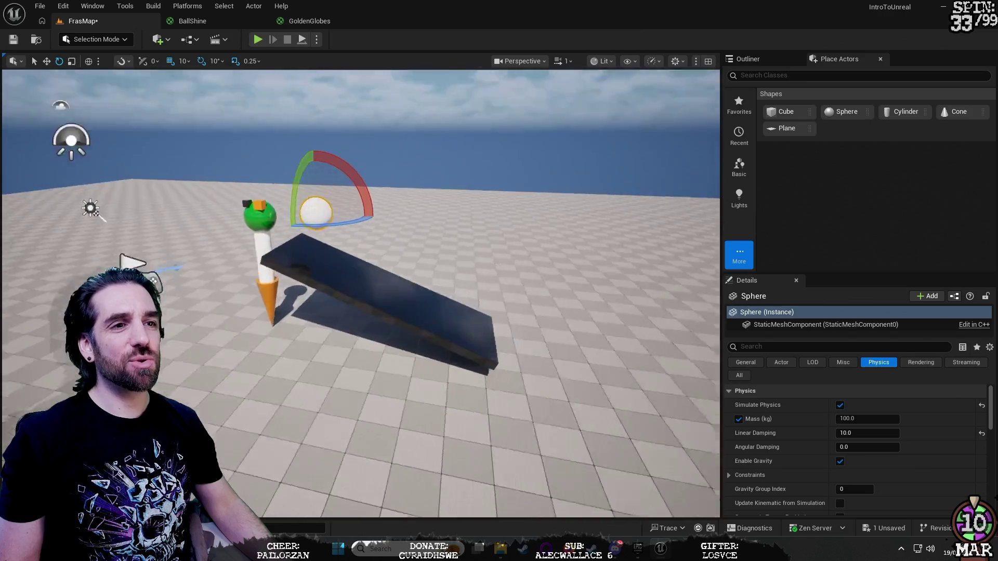
key("w")
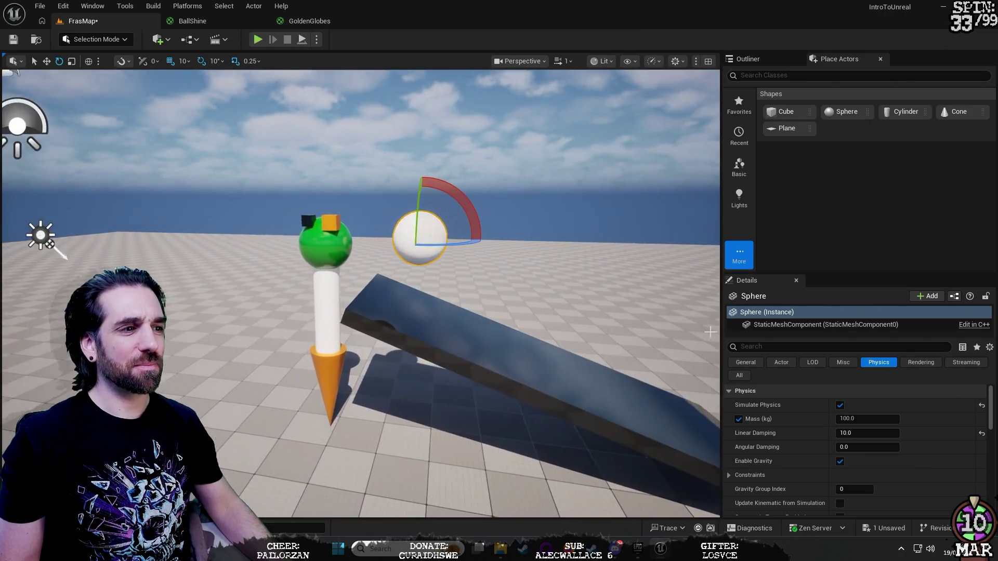
key("Return")
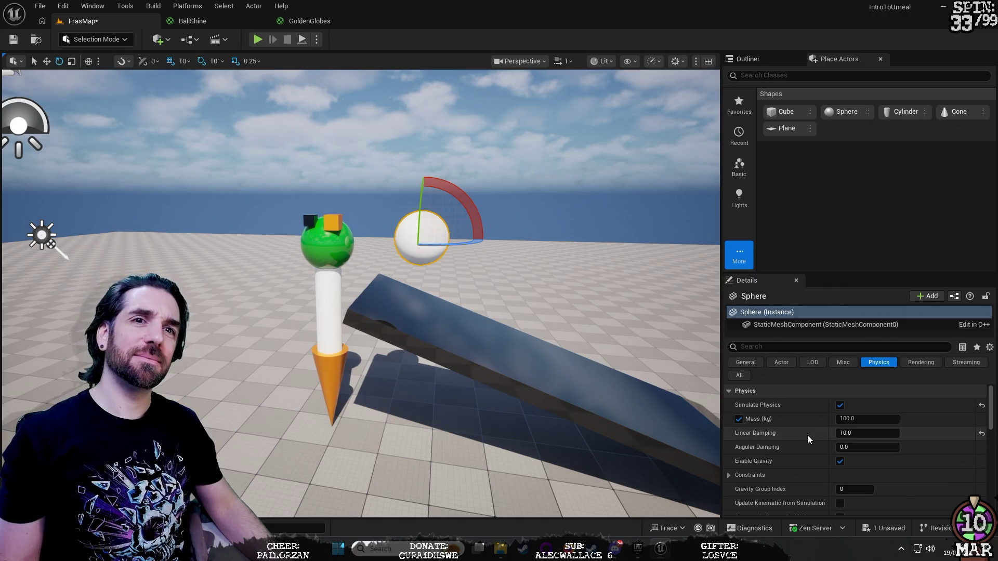
Lower Linear Damping to 5 and run a short play test.
key("d")
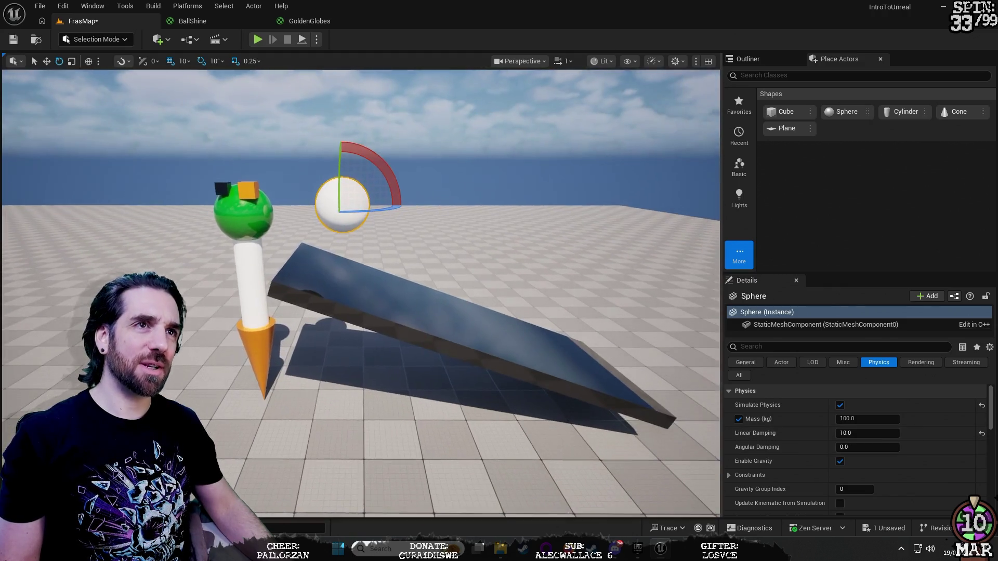
key("a")
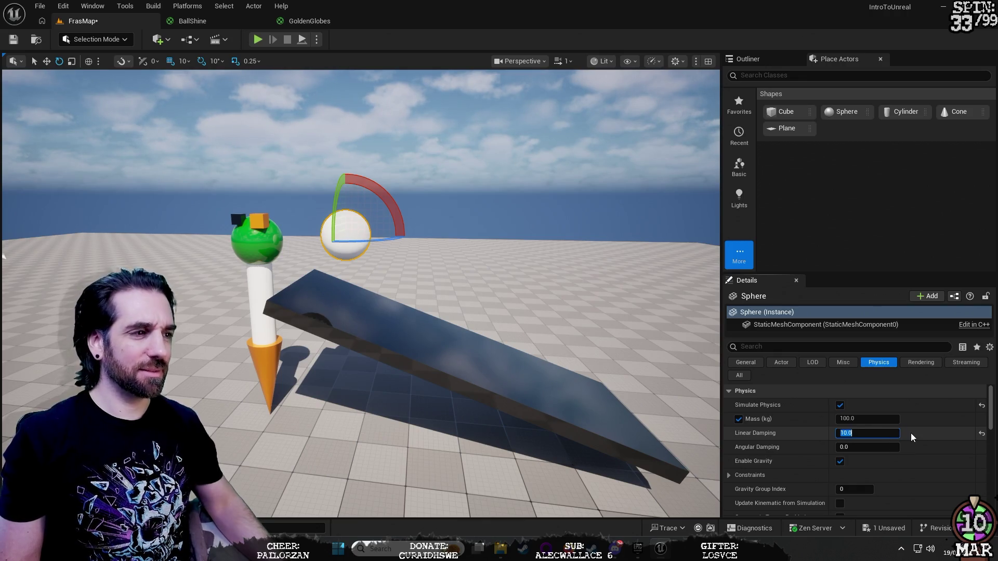
type("5")
key("Return")
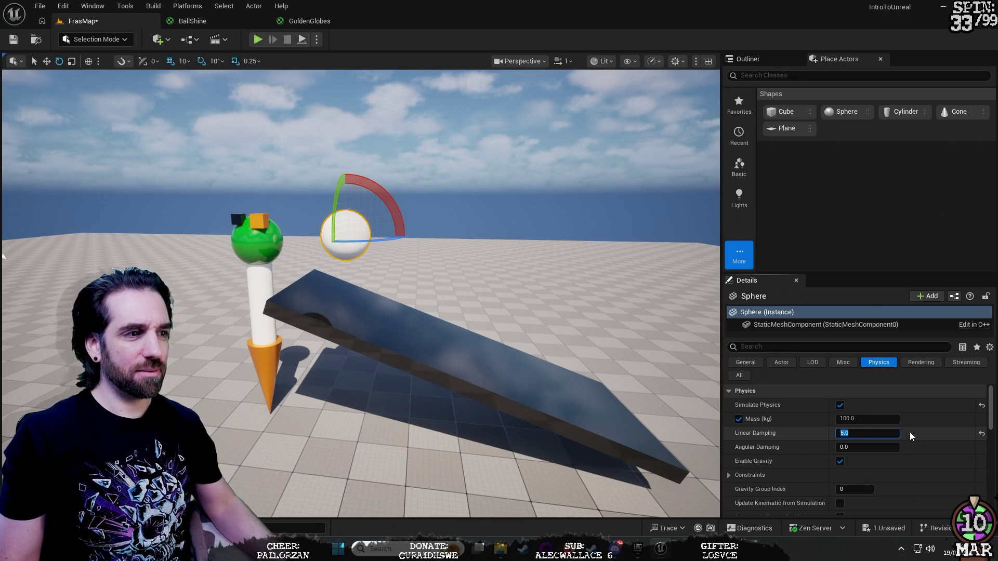
left_click(258, 40)
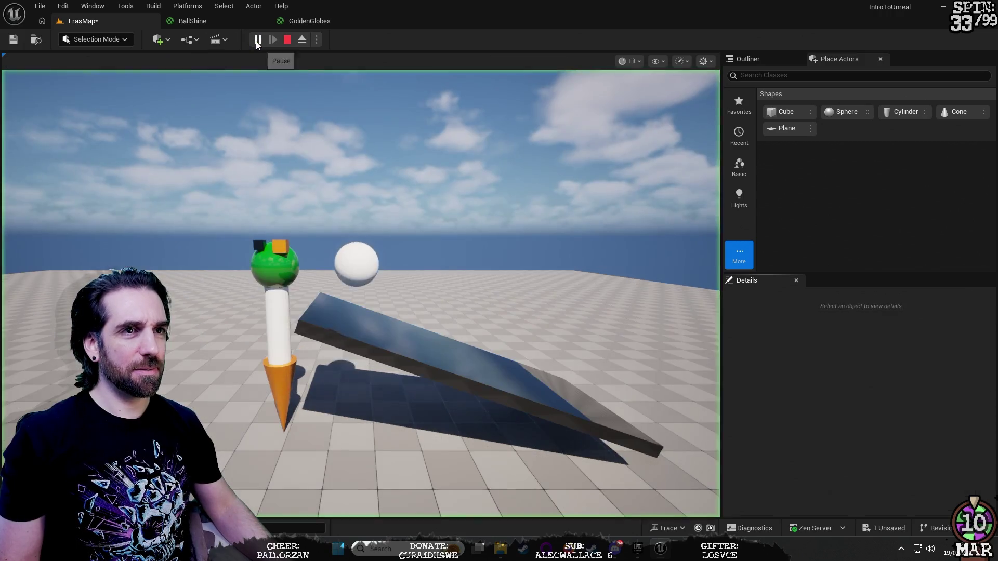
left_click(289, 41)
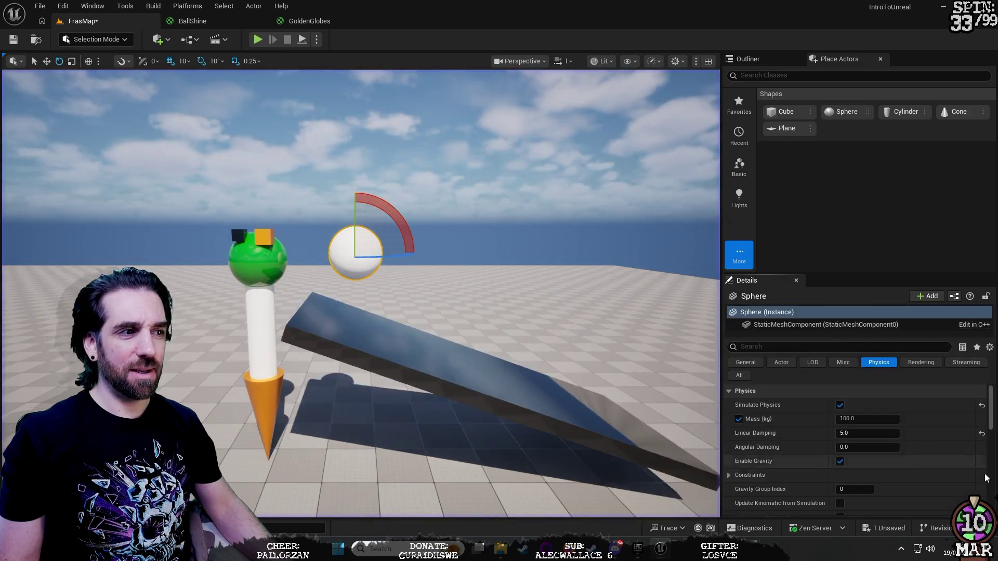
Enter an Angular Damping of 5.0 for the sphere.
left_click(873, 434)
left_click(873, 445)
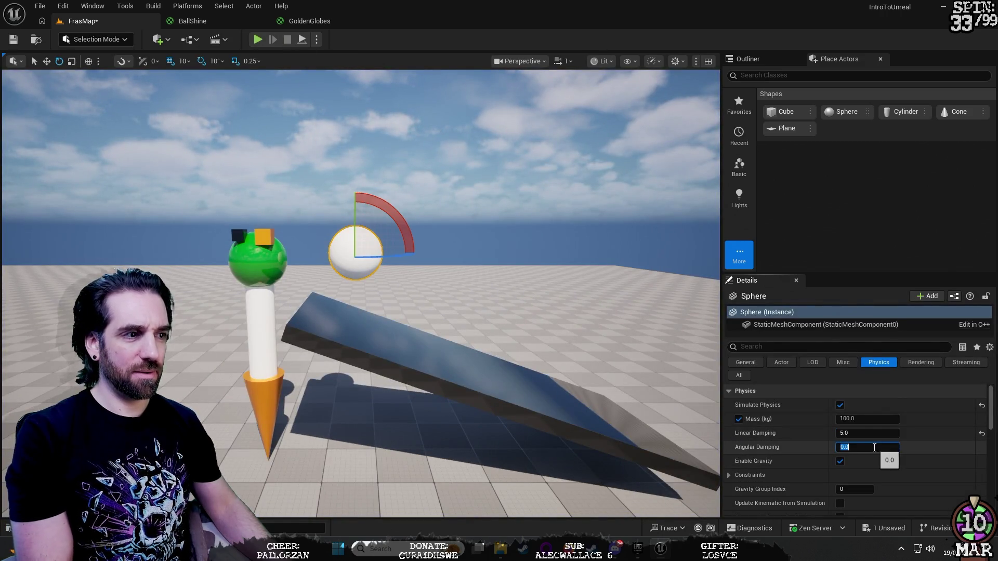
type("5")
left_click(862, 434)
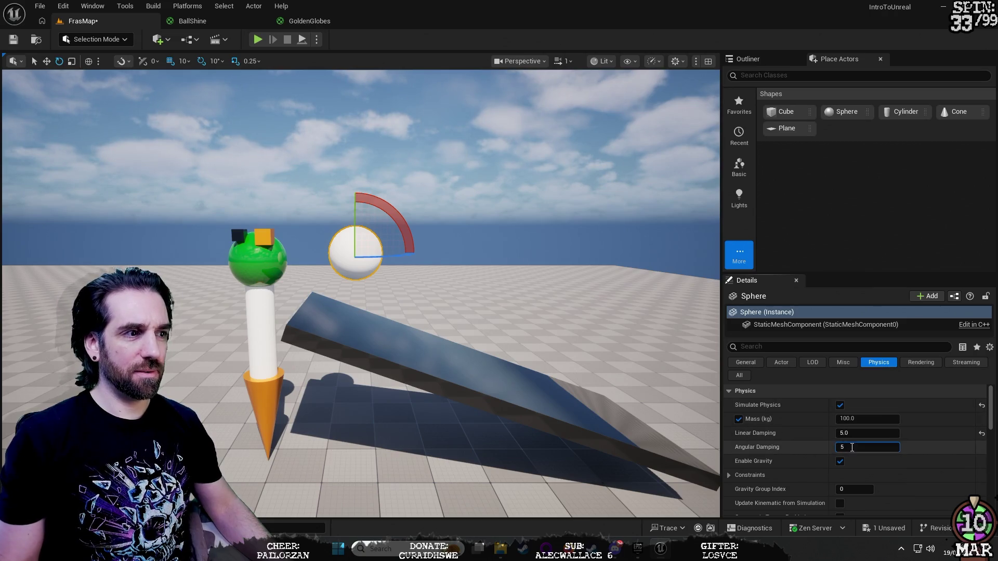